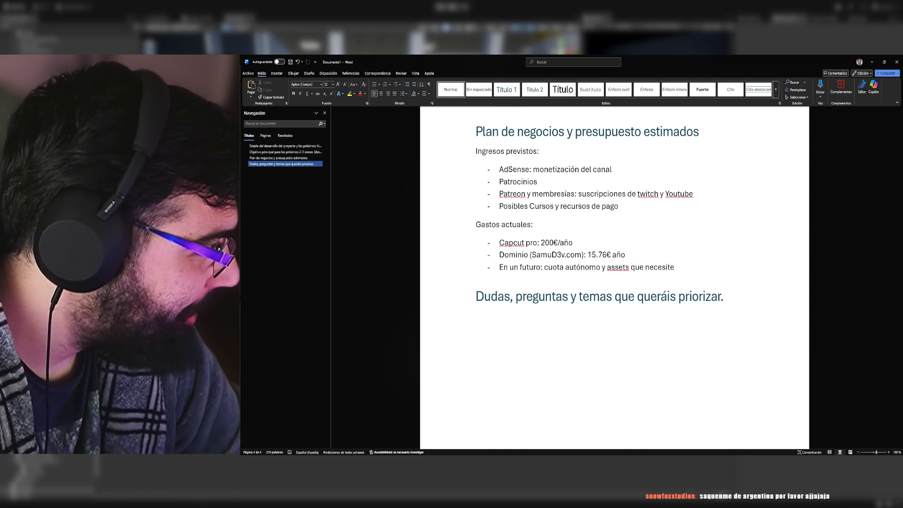
Step: Under the Dudas heading, type '¿Compatibilizacion prestación por servicios con ingresos pequeños?'
scroll(614, 273, down, 2)
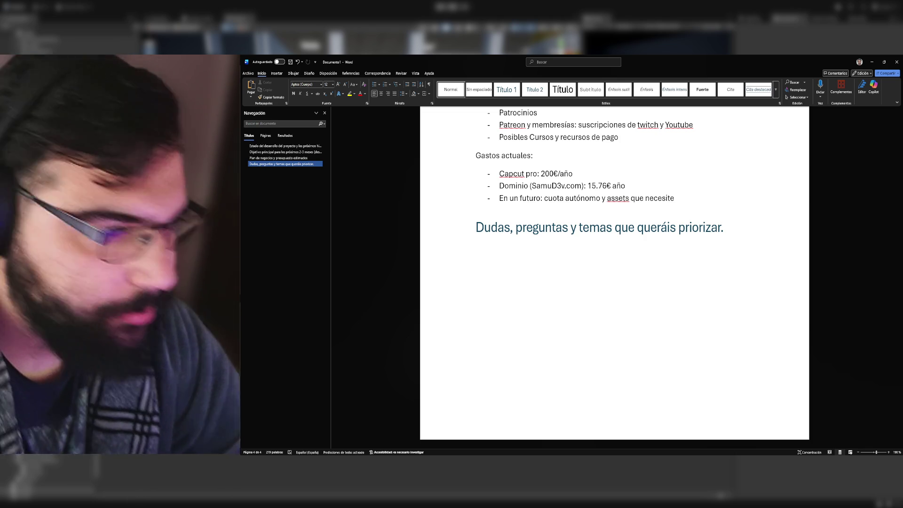
scroll(724, 219, up, 4)
scroll(672, 260, down, 4)
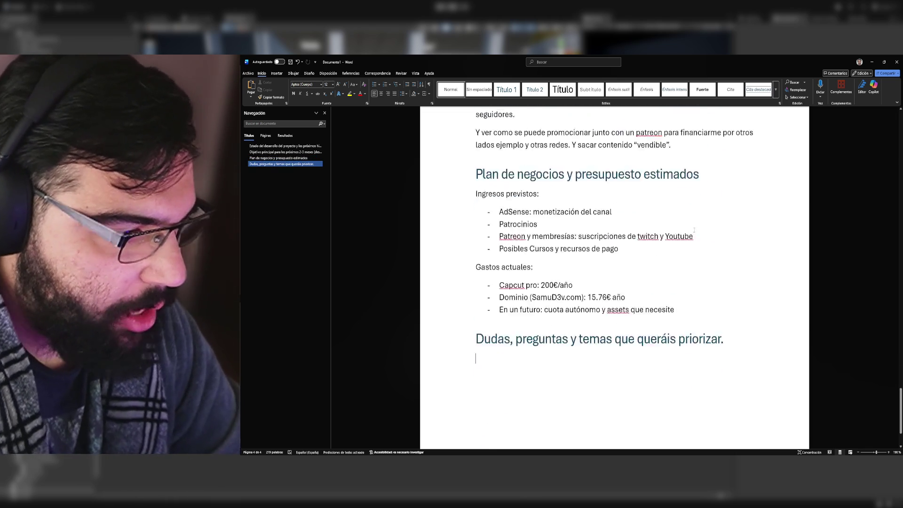
click(670, 248)
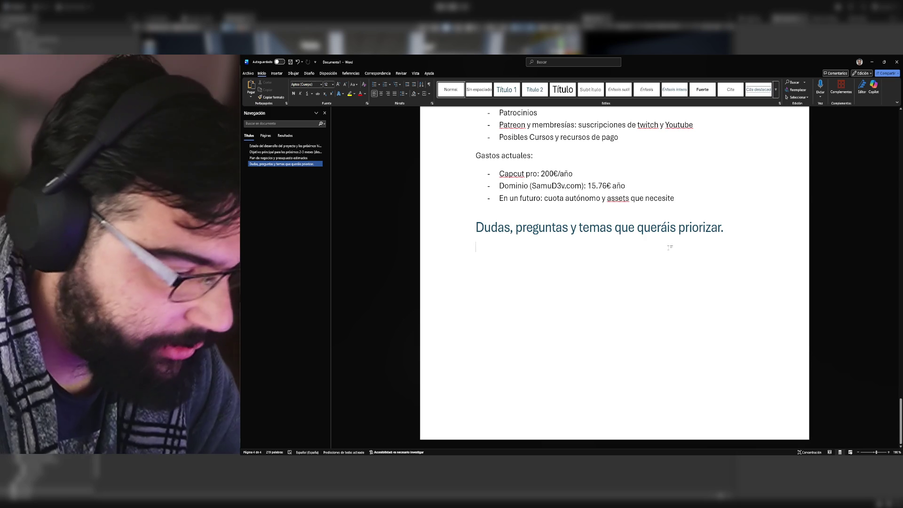
text(¿?)
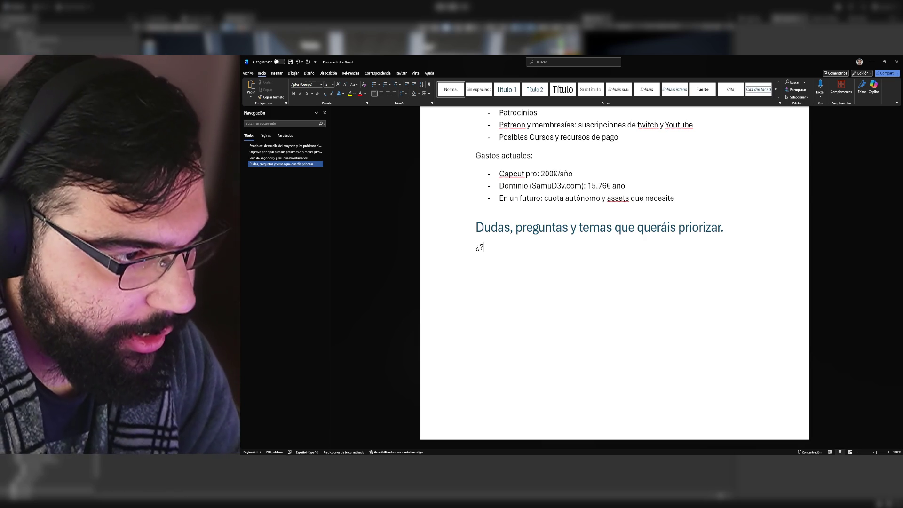
text(Compatibl)
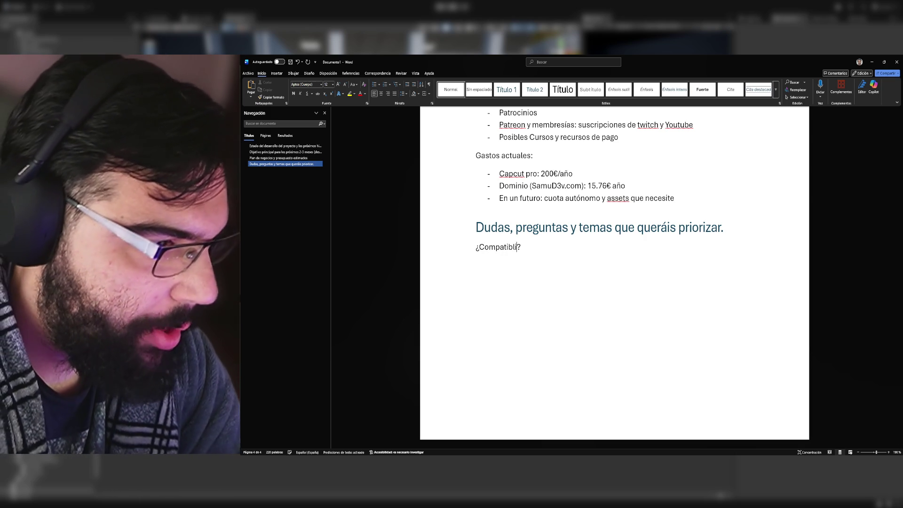
text(izacion )
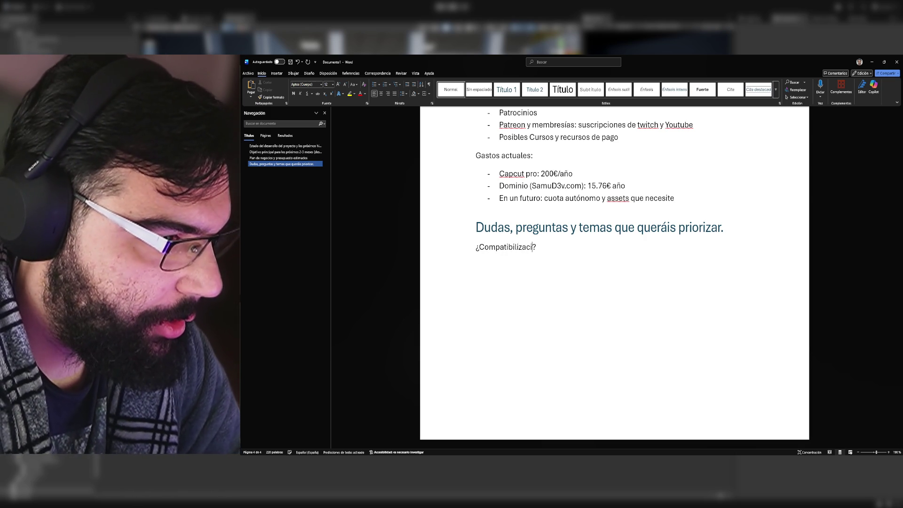
text(prestación por)
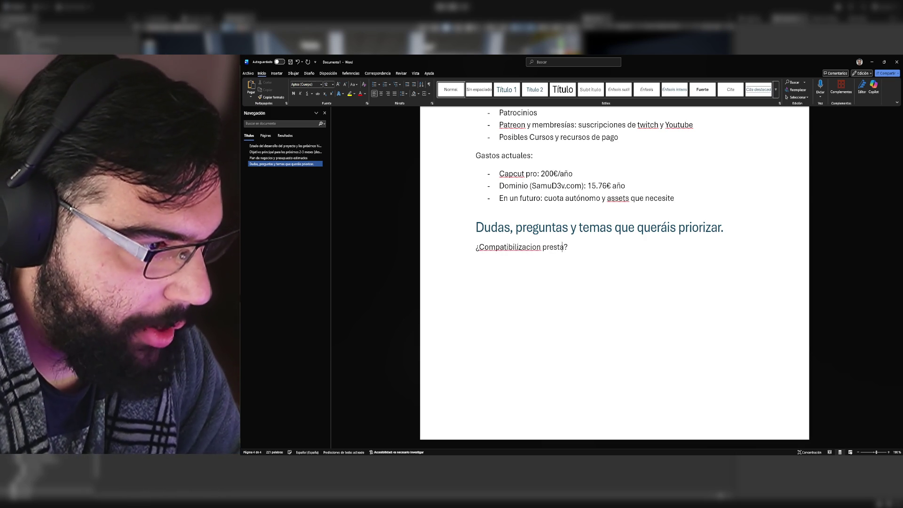
text( servicios)
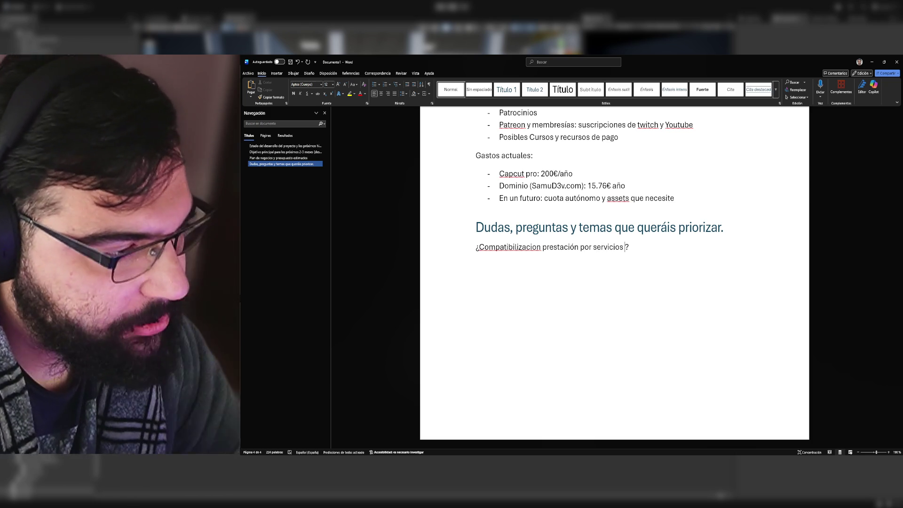
key(BackSpace)
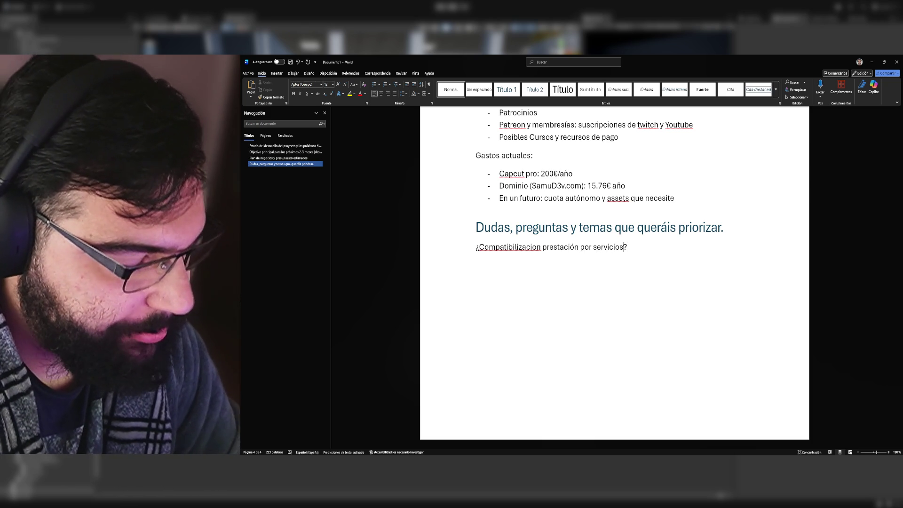
text(con ingresos )
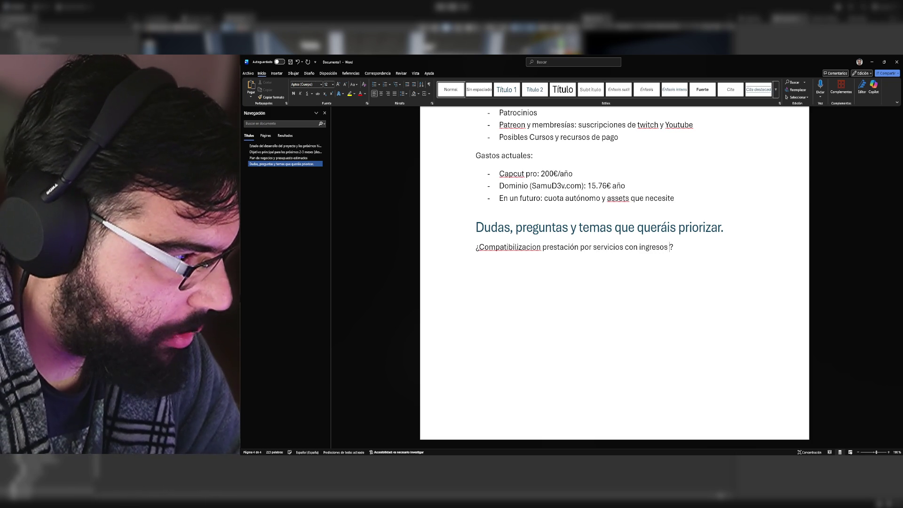
text(pequeños)
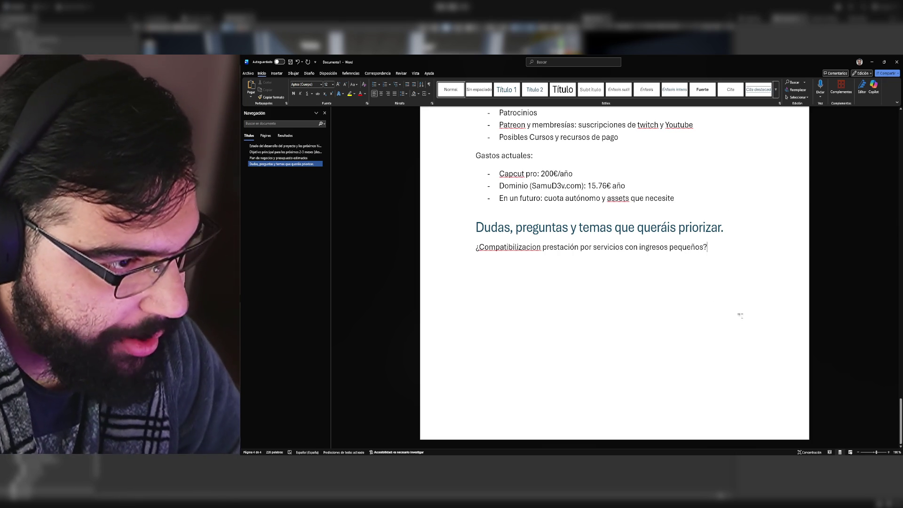
Step: Make it a bulleted list and add a second bullet, 'Promocion de canal'
text(-)
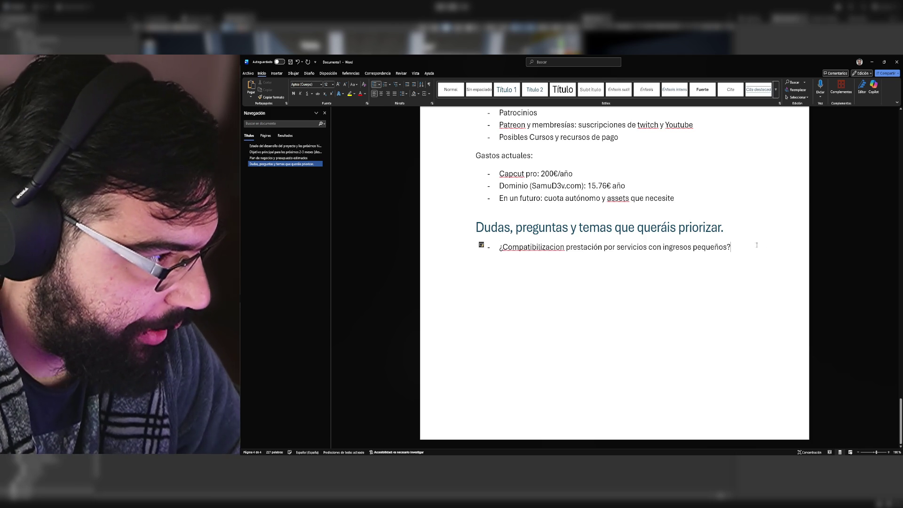
key(Return)
text(-)
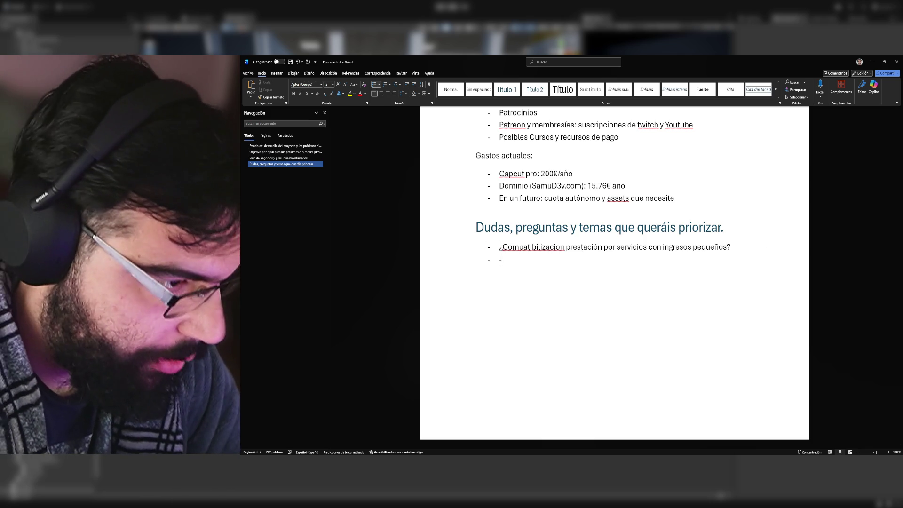
text(Promoci)
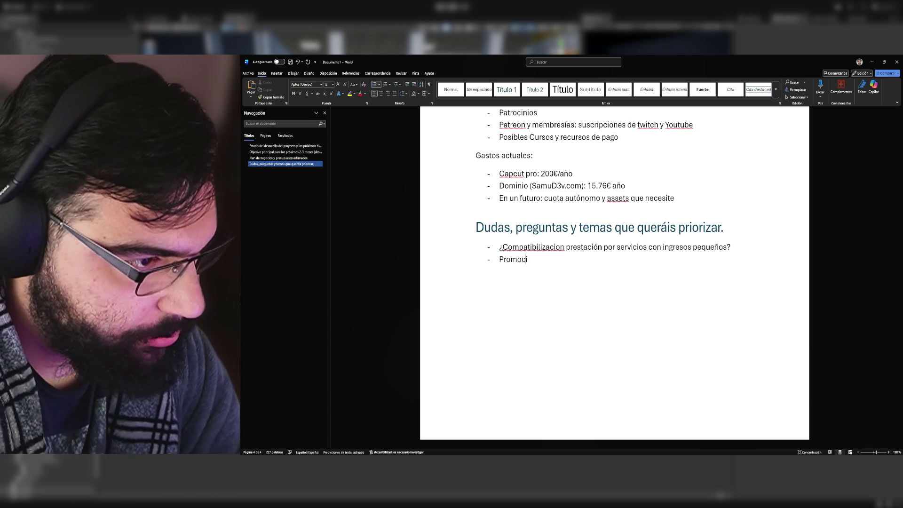
text(on de canal)
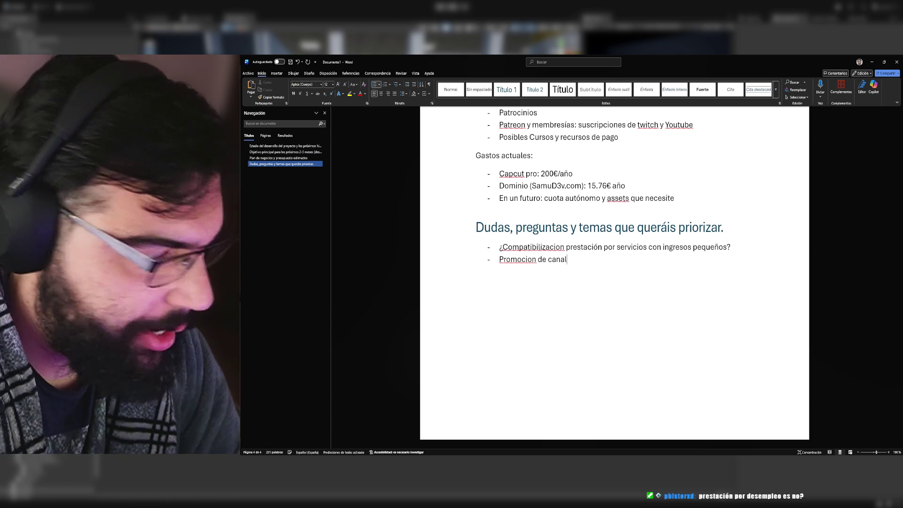
scroll(701, 285, up, 5)
Step: Change 'servicios' to 'desempleo' in the first Dudas bullet, then review the document
scroll(620, 415, down, 3)
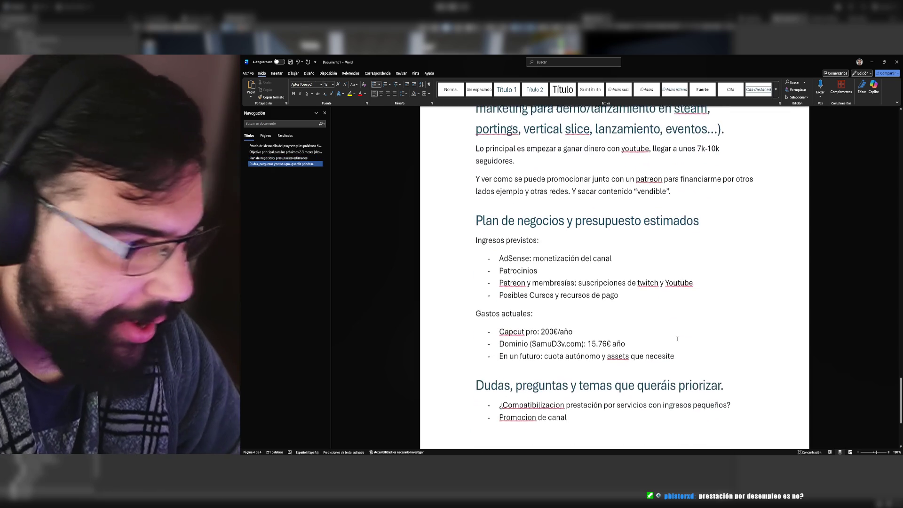
double_click(633, 402)
text(desempleo)
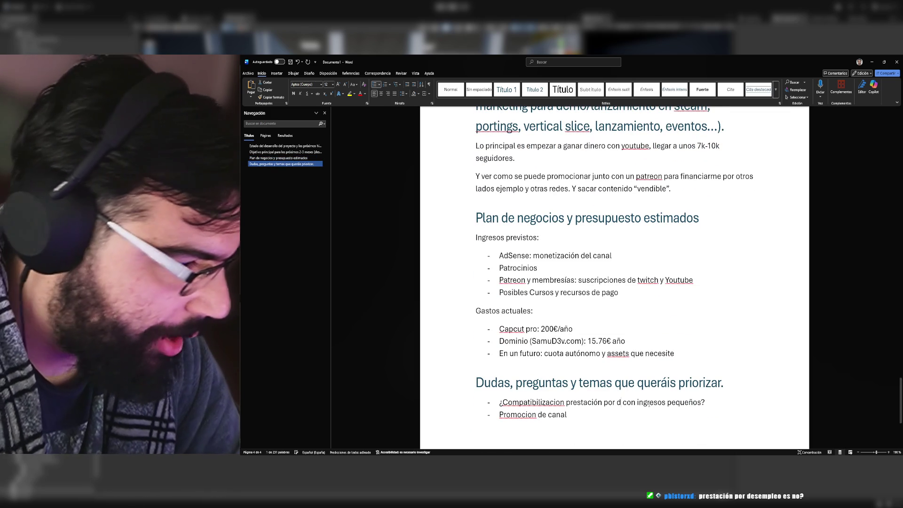
scroll(721, 348, up, 15)
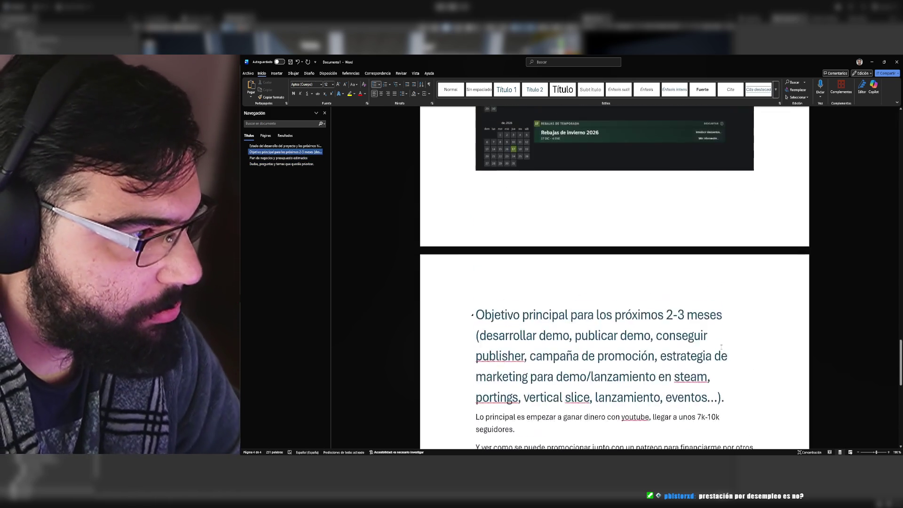
scroll(721, 348, up, 20)
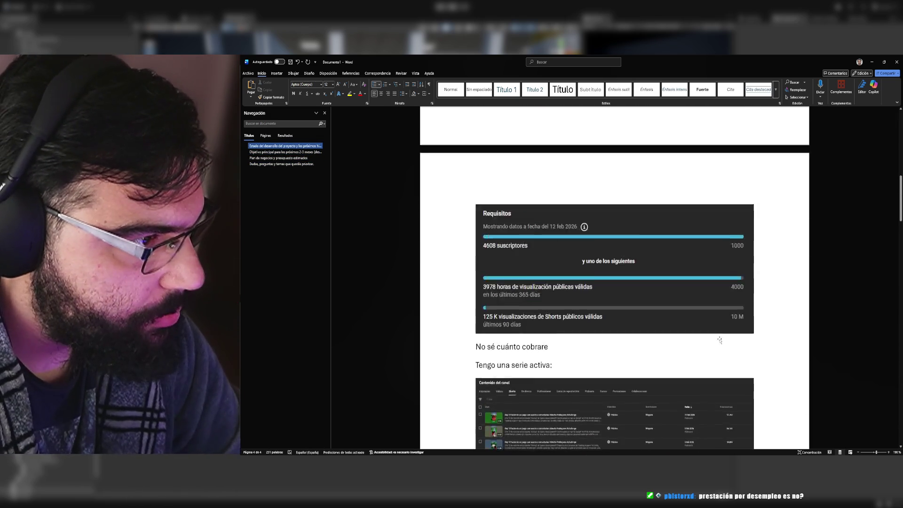
scroll(718, 336, up, 2)
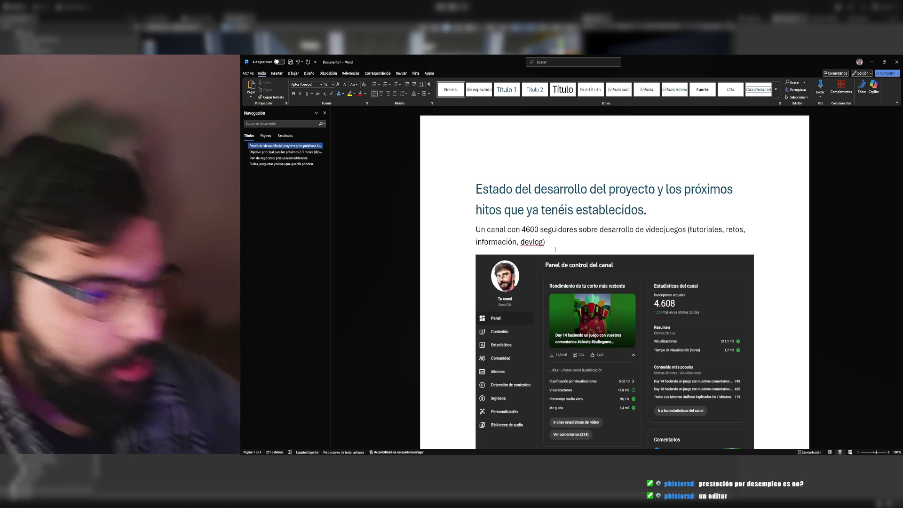
scroll(473, 220, down, 3)
scroll(473, 220, down, 12)
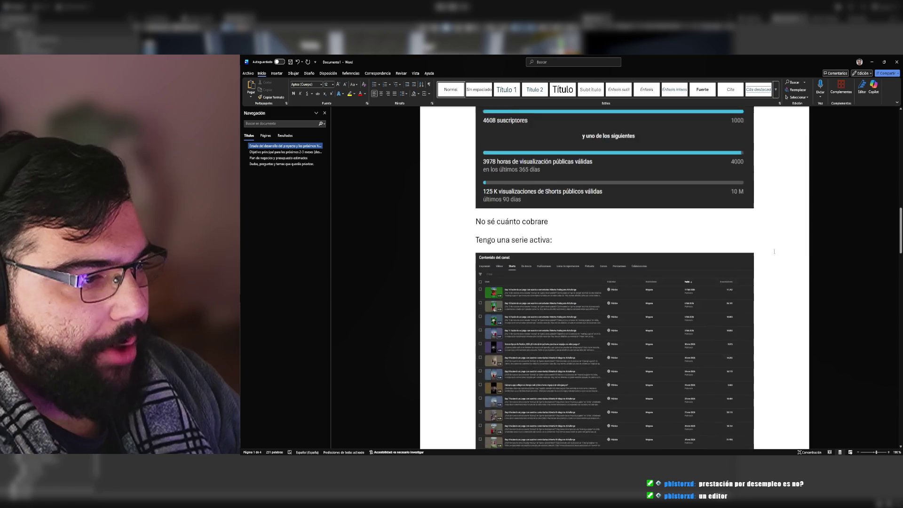
scroll(846, 206, down, 20)
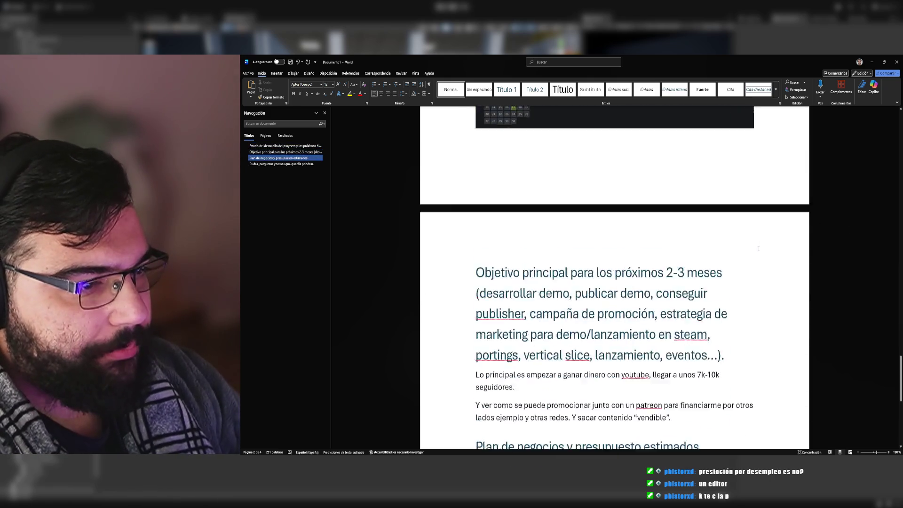
click(676, 296)
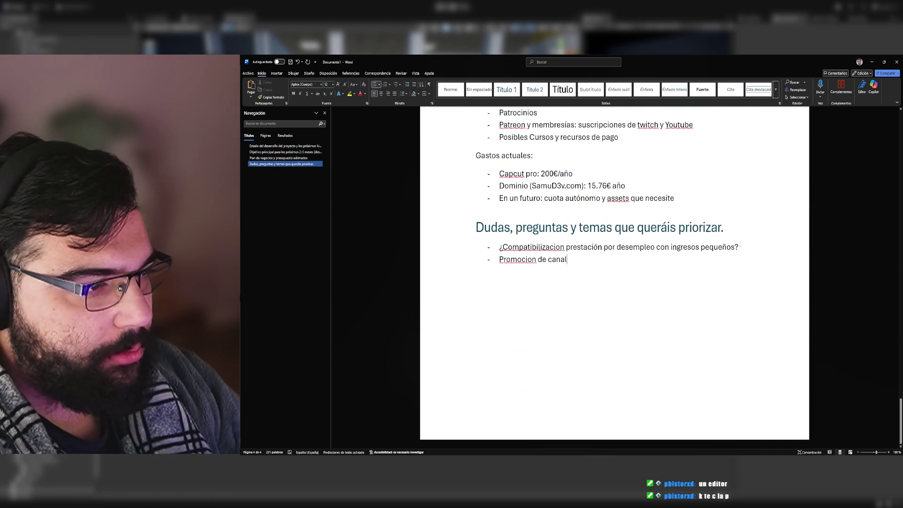
Step: Add an 'Editor' bullet between the desempleo question and 'Promocion de canal'
key(Return)
text(-)
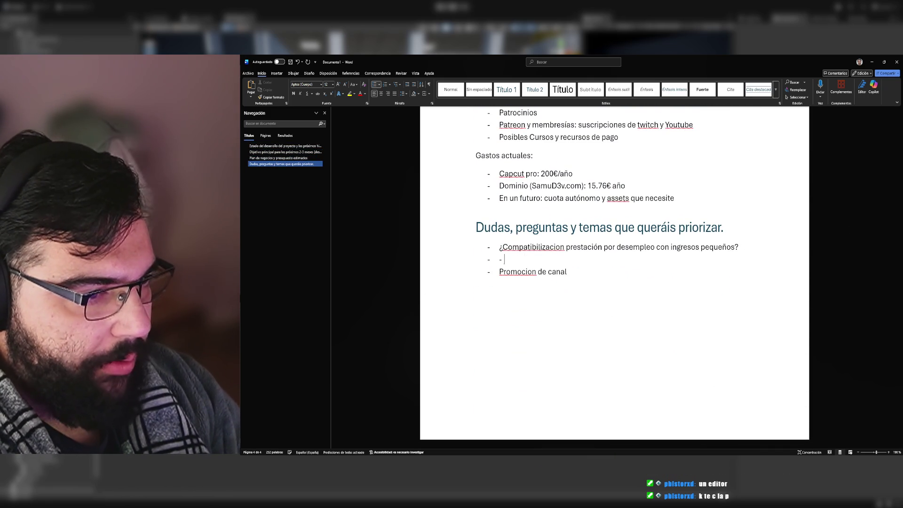
key(BackSpace)
key(BackSpace)
text(Edi)
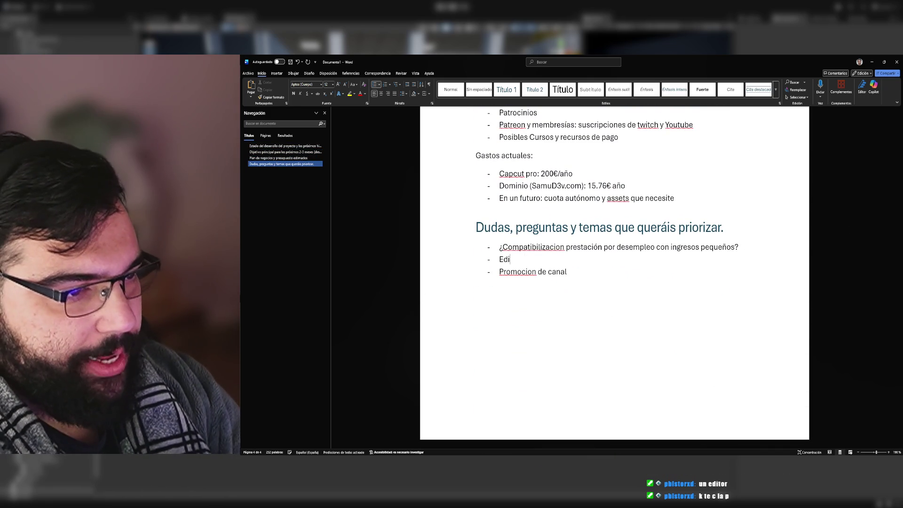
text(tor)
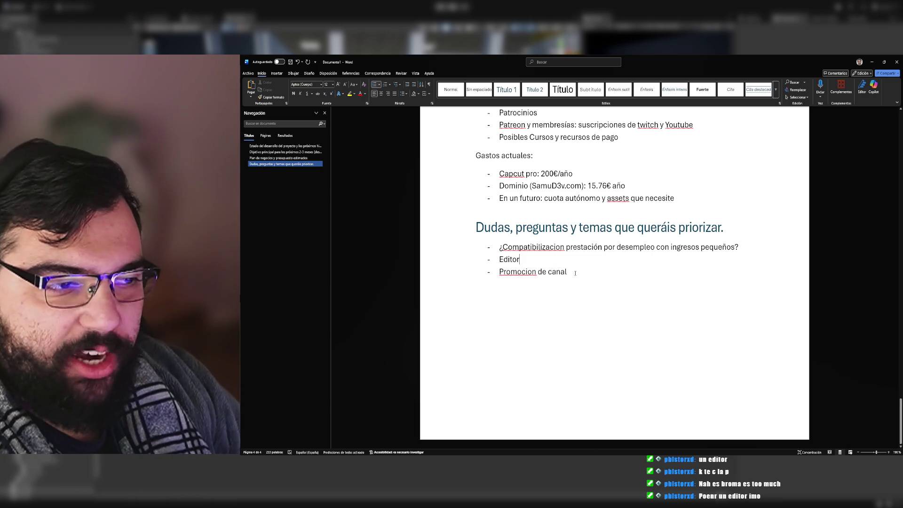
scroll(593, 289, up, 4)
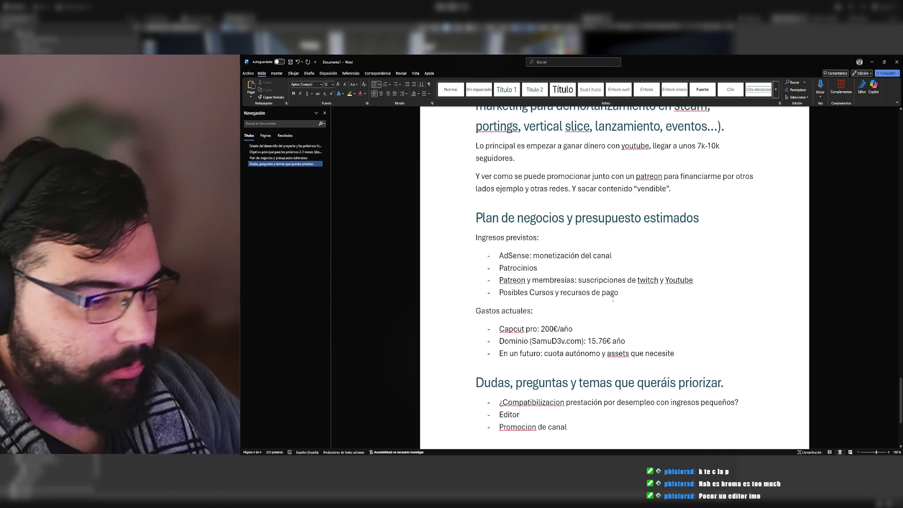
scroll(620, 296, up, 10)
scroll(622, 402, down, 5)
scroll(651, 342, up, 10)
scroll(650, 342, up, 15)
scroll(667, 319, up, 6)
scroll(667, 319, down, 4)
drag(900, 162, 901, 417)
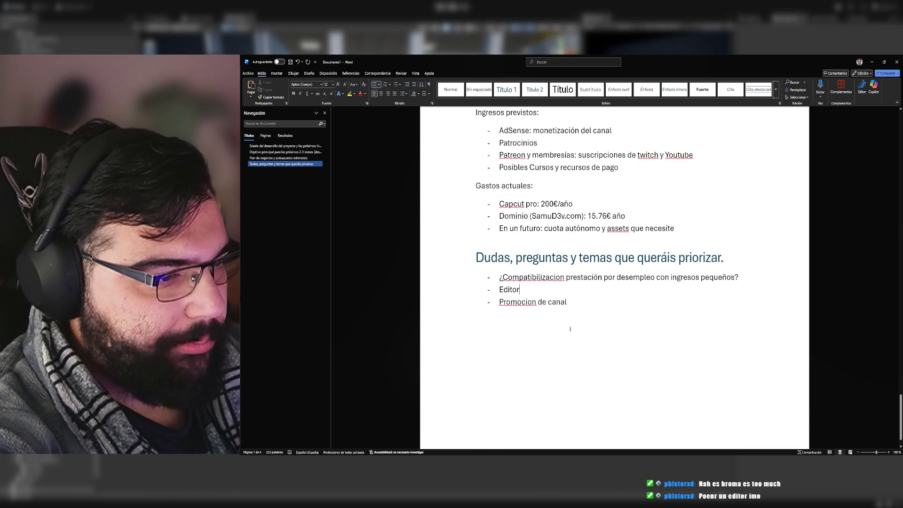
click(588, 297)
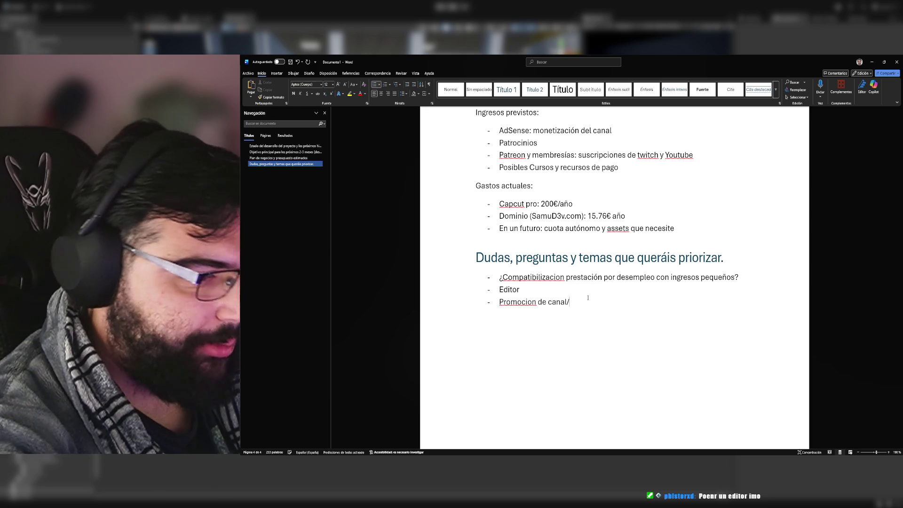
text(/creación de comunidad)
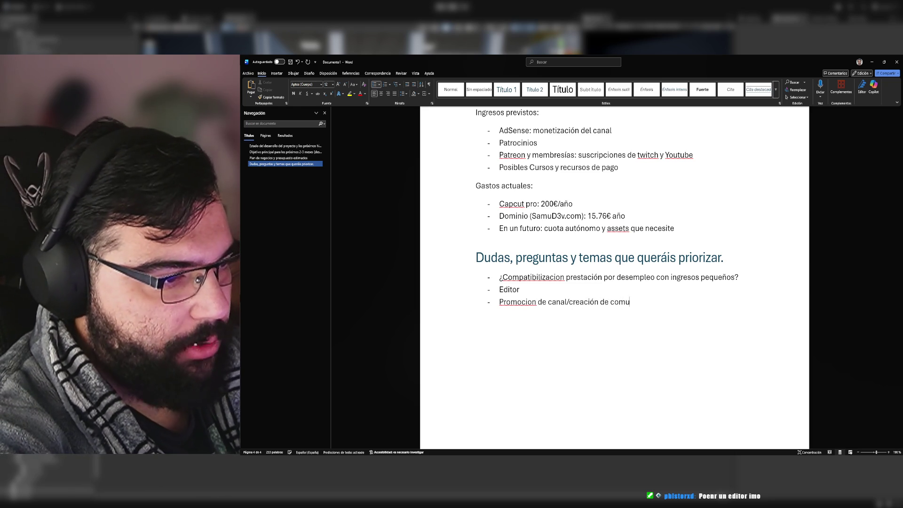
scroll(614, 277, up, 7)
scroll(577, 256, up, 15)
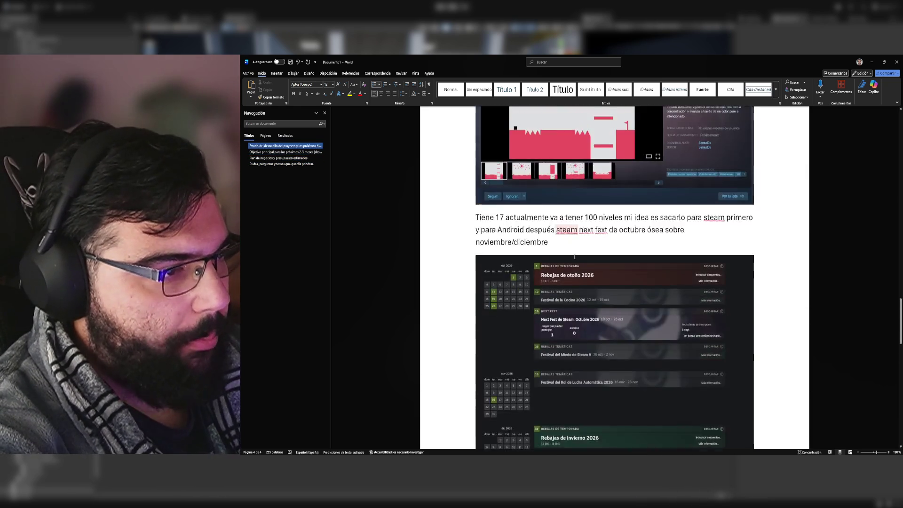
scroll(577, 255, up, 10)
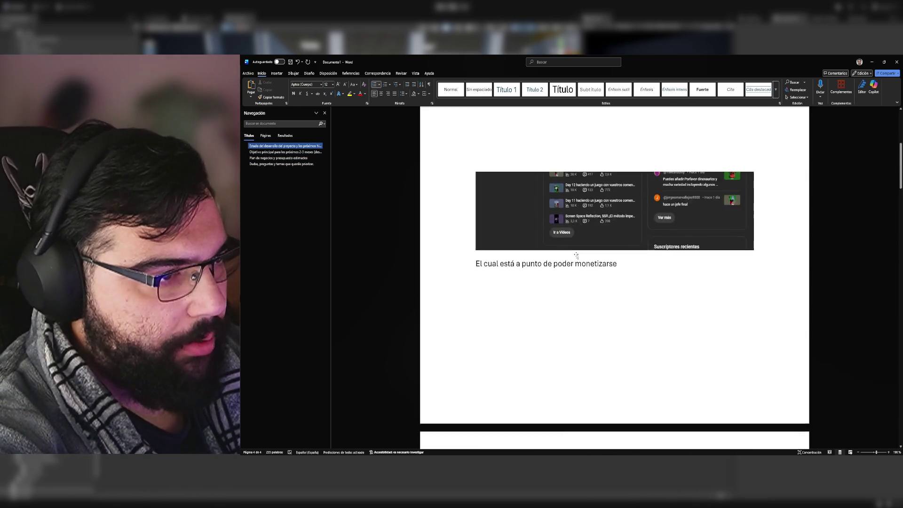
click(550, 238)
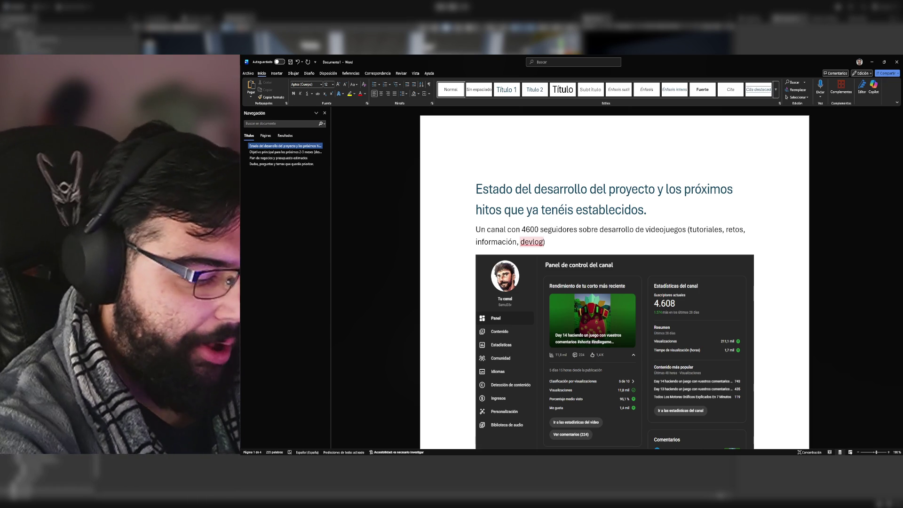
Step: Add ', vlog eventos de desarrollo y juego' after 'devlog' in the channel description list
text(, blog d)
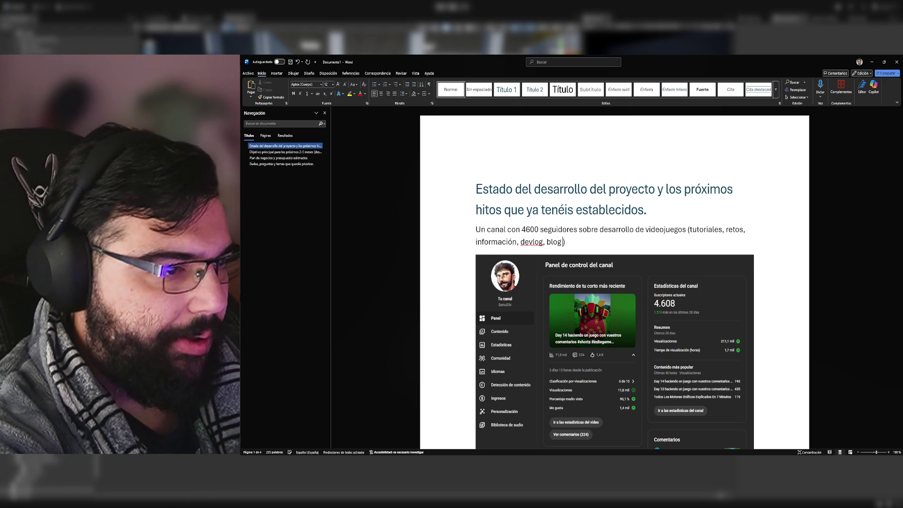
key(BackSpace)
key(BackSpace)
key(BackSpace)
text(vlog even)
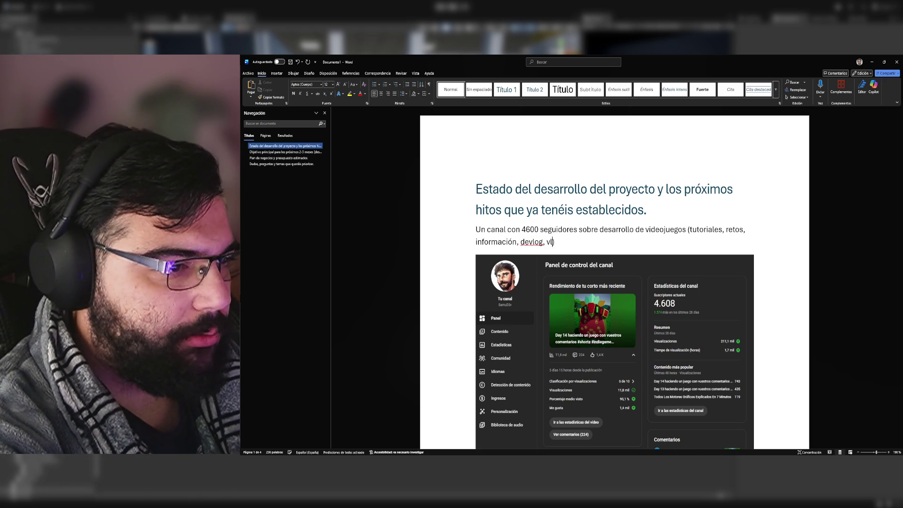
text(tos )
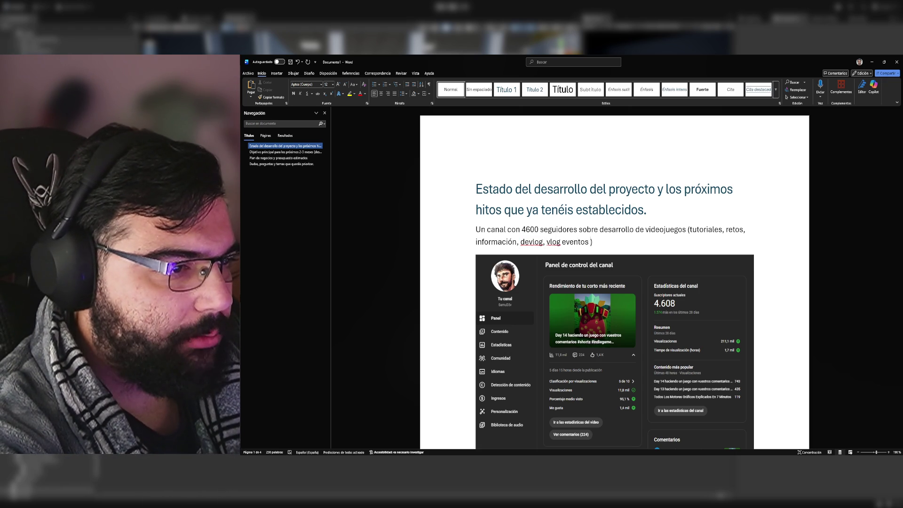
text(de desarroll)
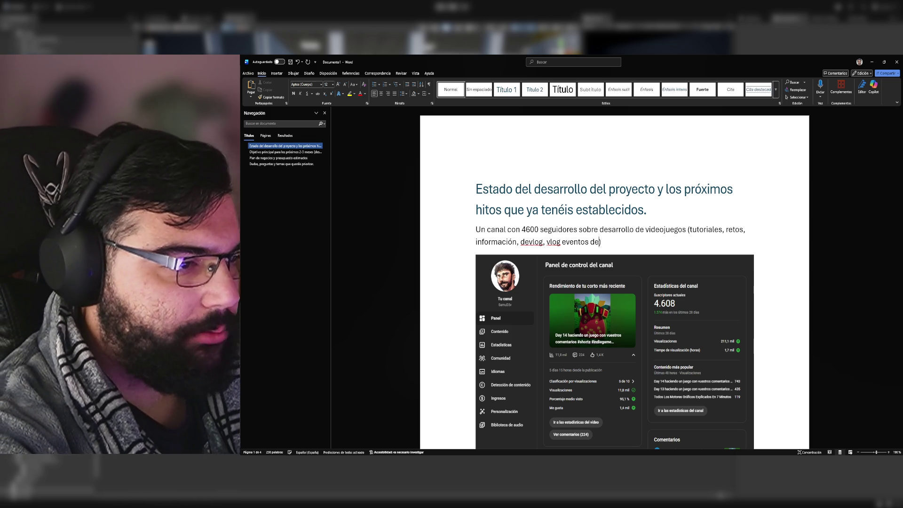
text(o y juego)
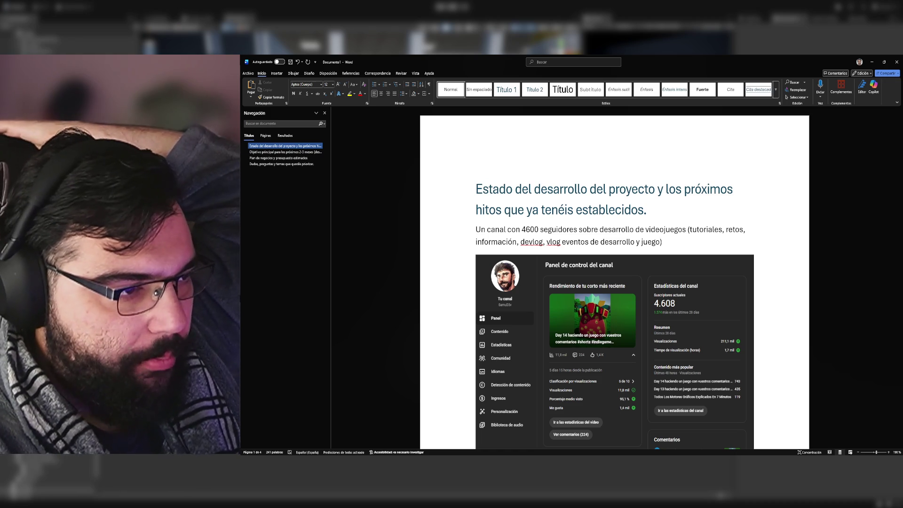
scroll(586, 302, down, 2)
scroll(585, 302, down, 5)
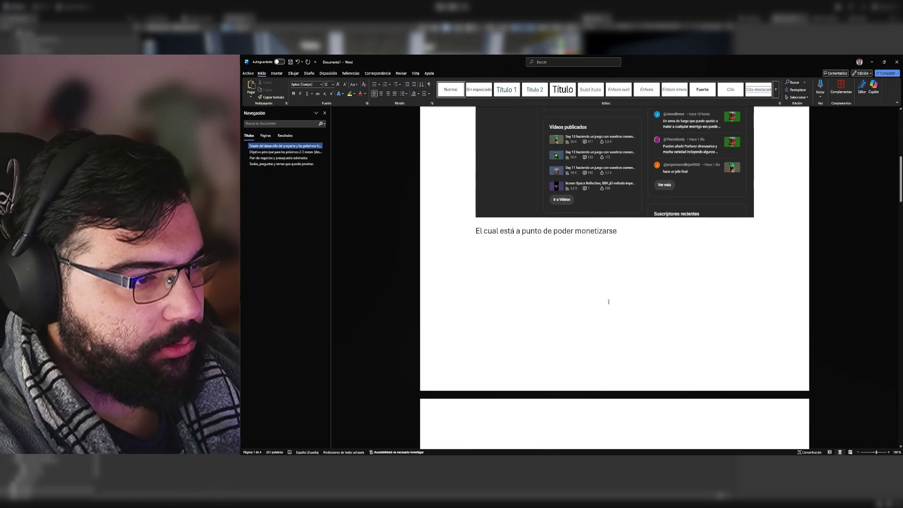
scroll(610, 300, down, 10)
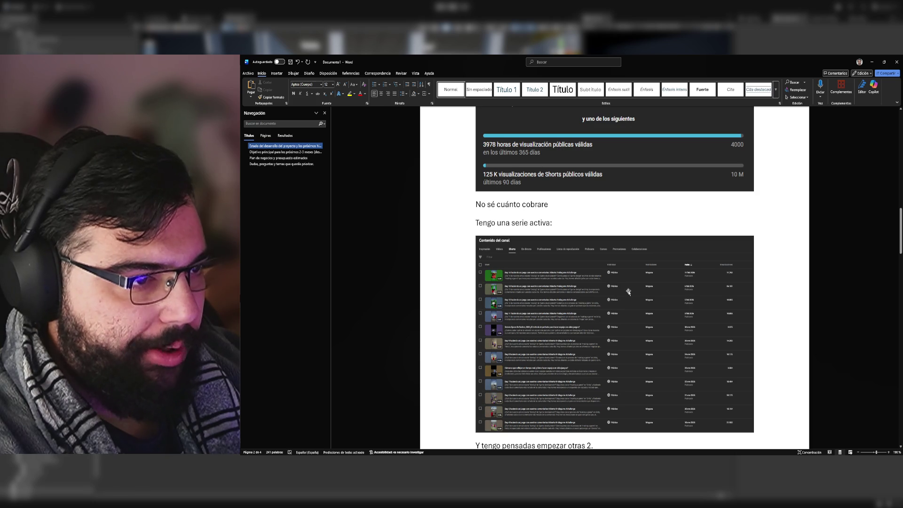
scroll(628, 291, down, 15)
scroll(632, 299, down, 1)
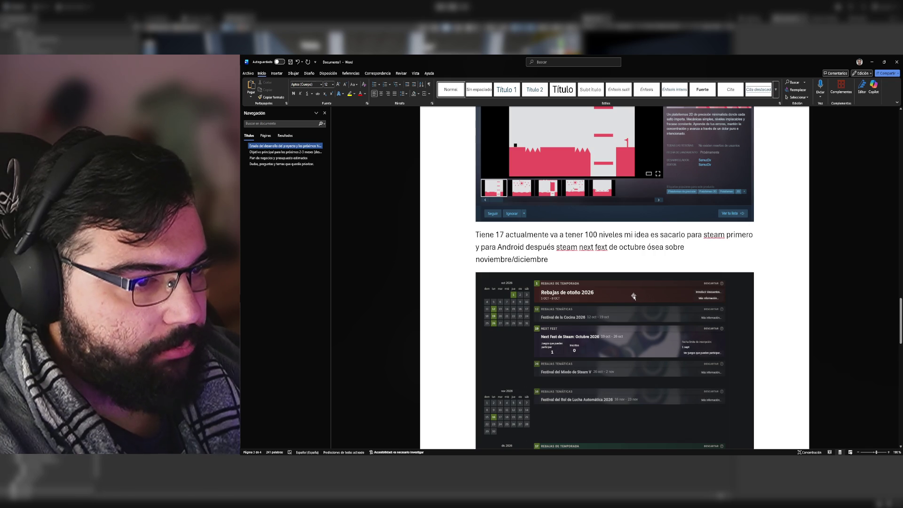
scroll(634, 294, down, 10)
scroll(642, 291, down, 3)
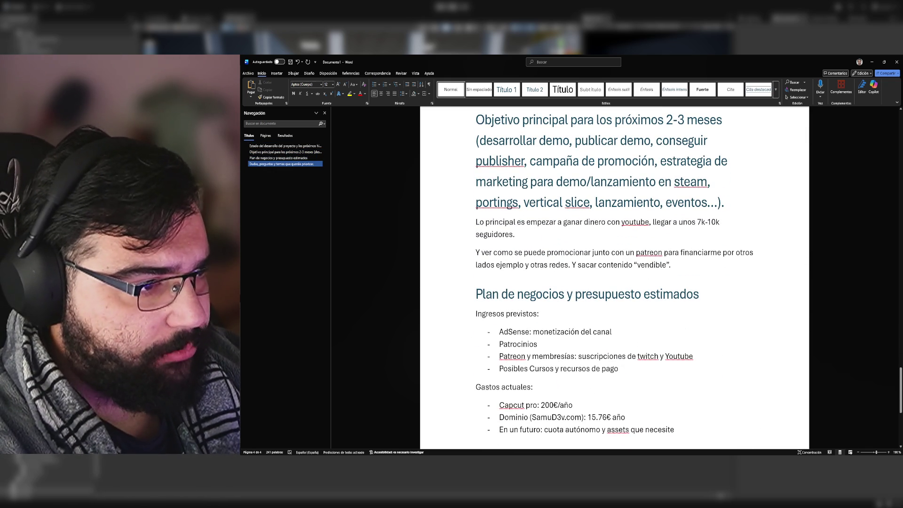
scroll(640, 261, down, 4)
scroll(640, 260, down, 3)
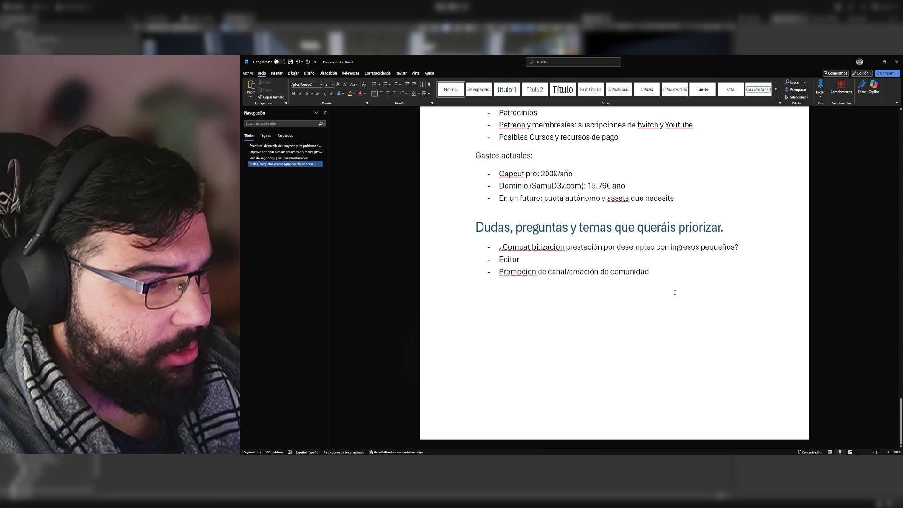
drag(655, 281, 623, 239)
scroll(622, 240, up, 18)
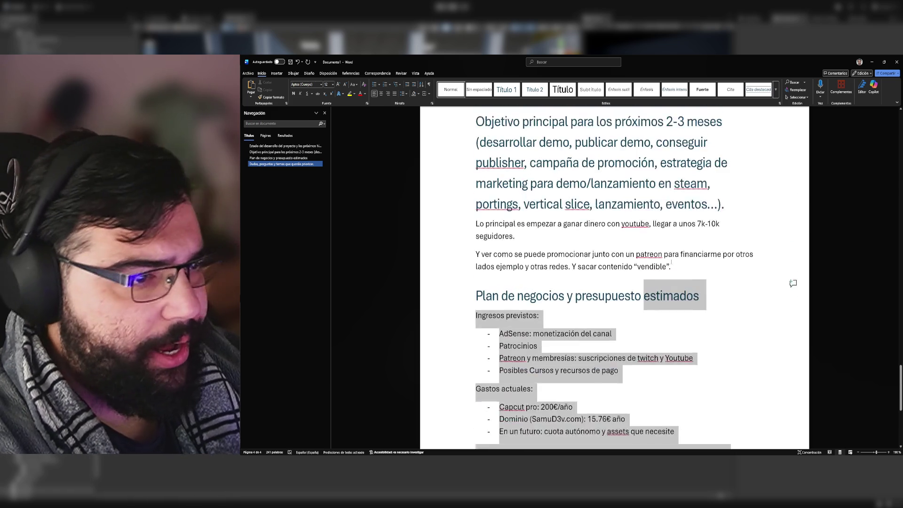
Step: Select and copy all of the document's text
scroll(695, 273, up, 20)
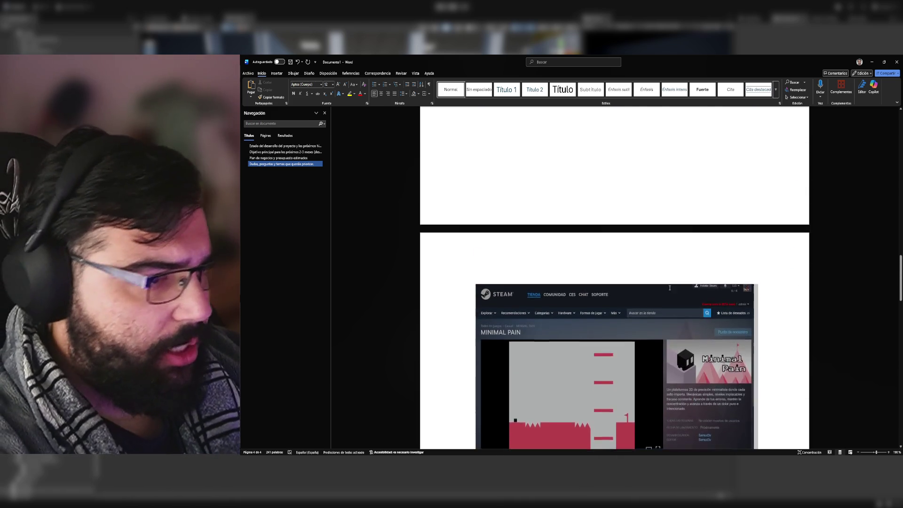
scroll(643, 296, up, 20)
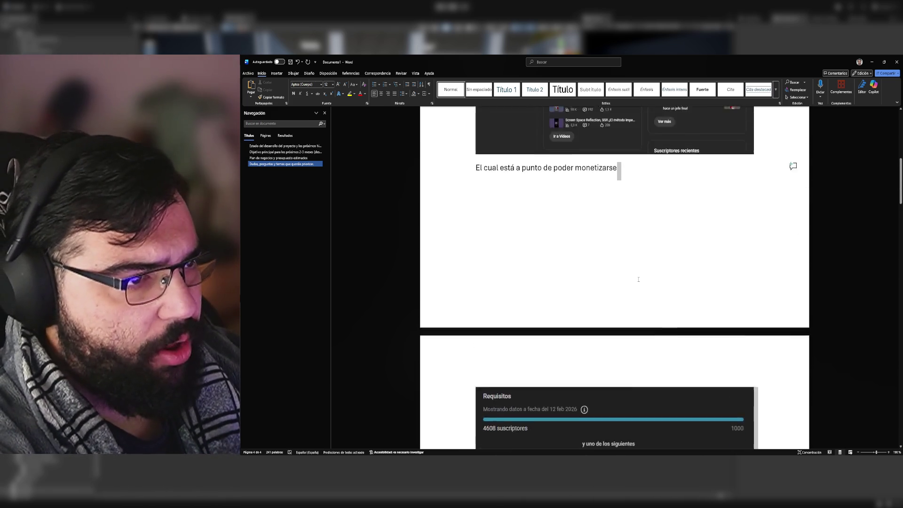
scroll(625, 276, up, 1)
key(ctrl+a)
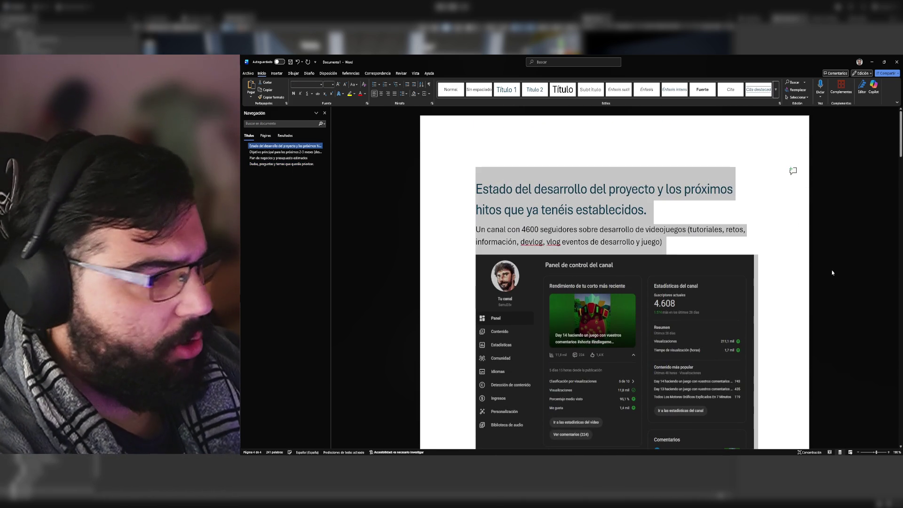
key(alt+Tab)
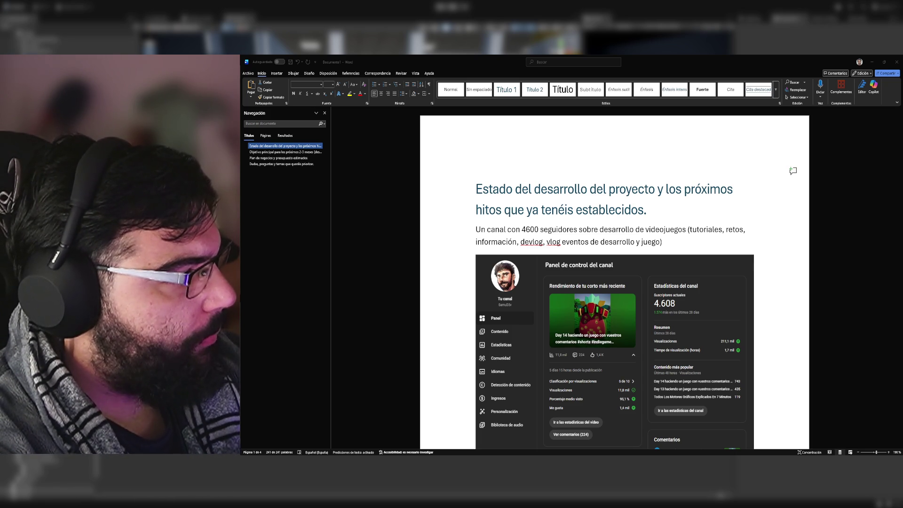
click(667, 243)
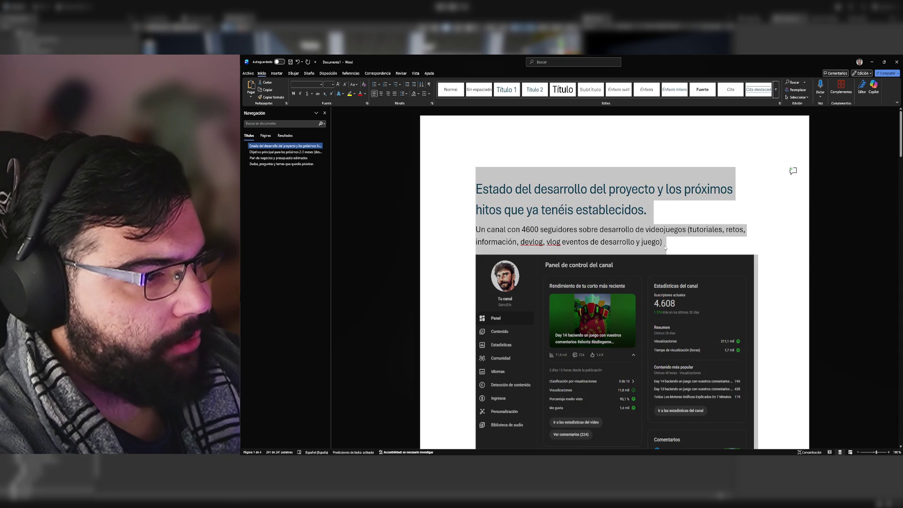
Step: Replace the channel description and monetization sentences with their reworded versions
drag(667, 243, 476, 229)
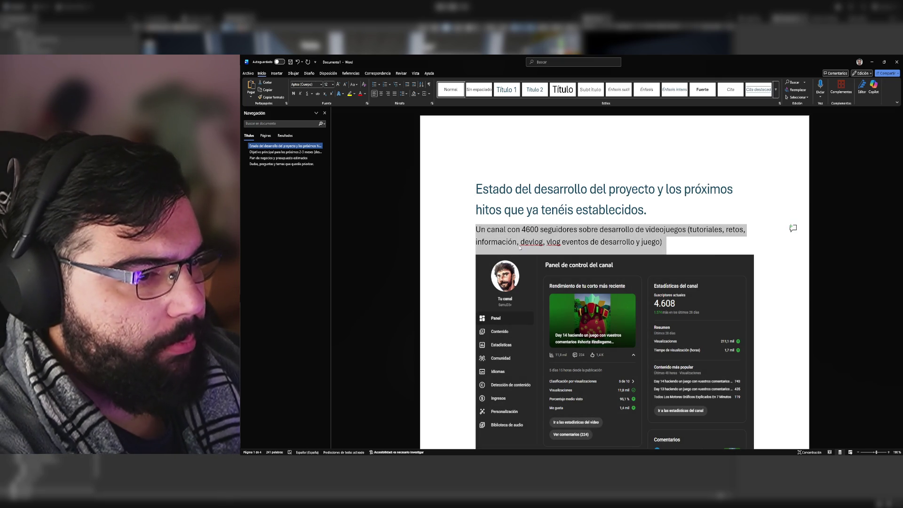
scroll(684, 218, down, 3)
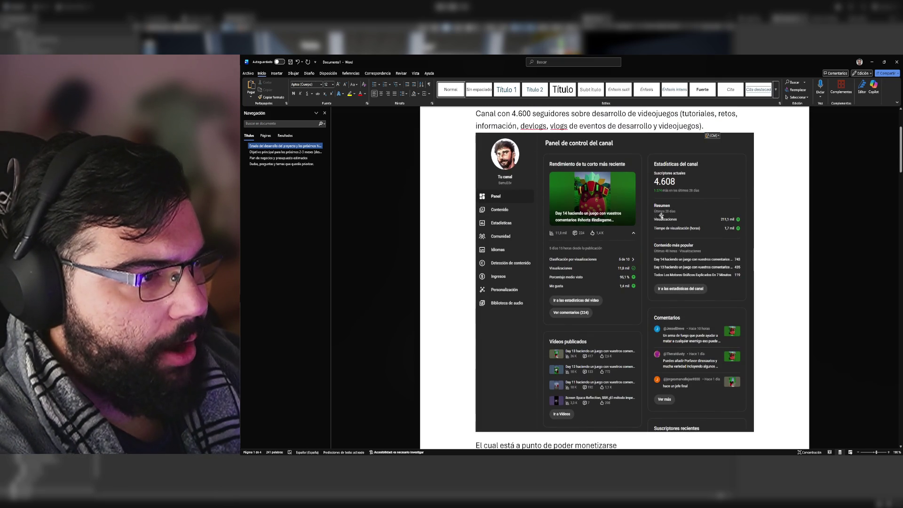
scroll(684, 218, down, 4)
scroll(684, 219, down, 3)
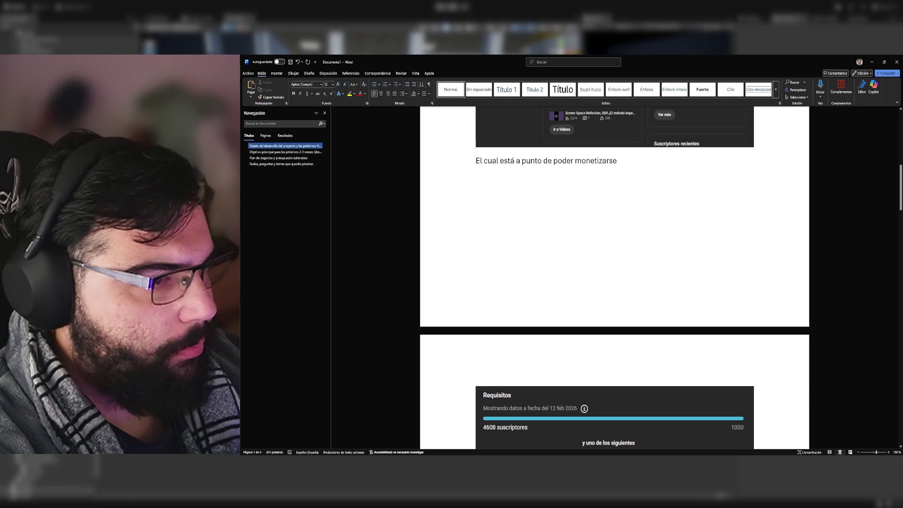
drag(621, 160, 465, 152)
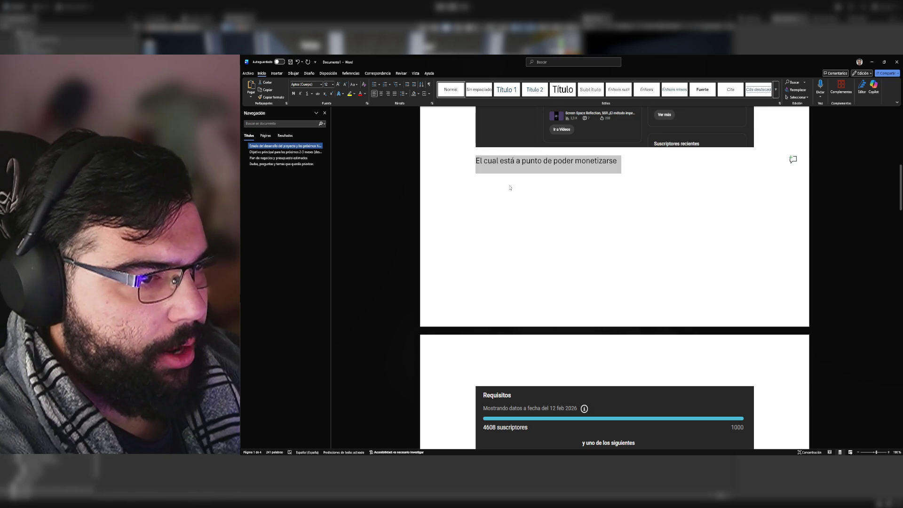
key(ctrl+z)
scroll(595, 232, down, 5)
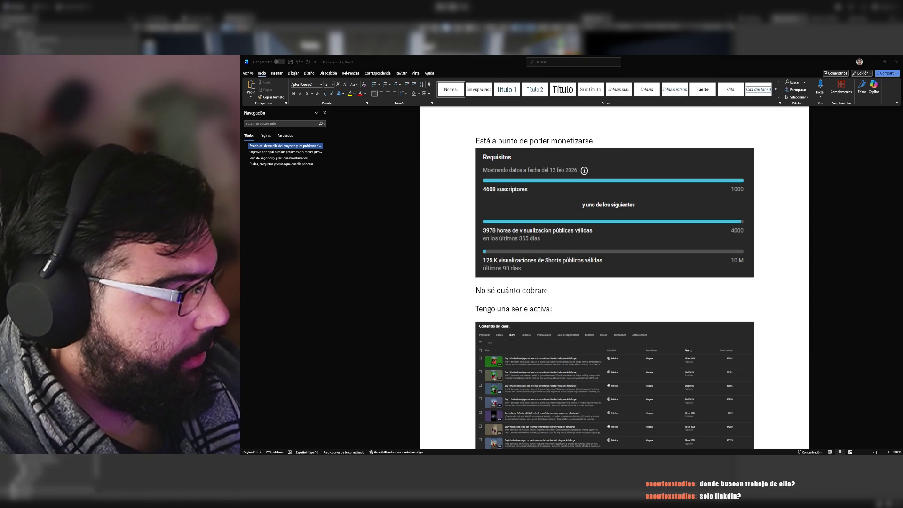
Step: Paste the reworded earnings sentence and the 'Tengo una serie activa y tengo pensado empezar otras dos' line
click(573, 296)
drag(553, 291, 473, 291)
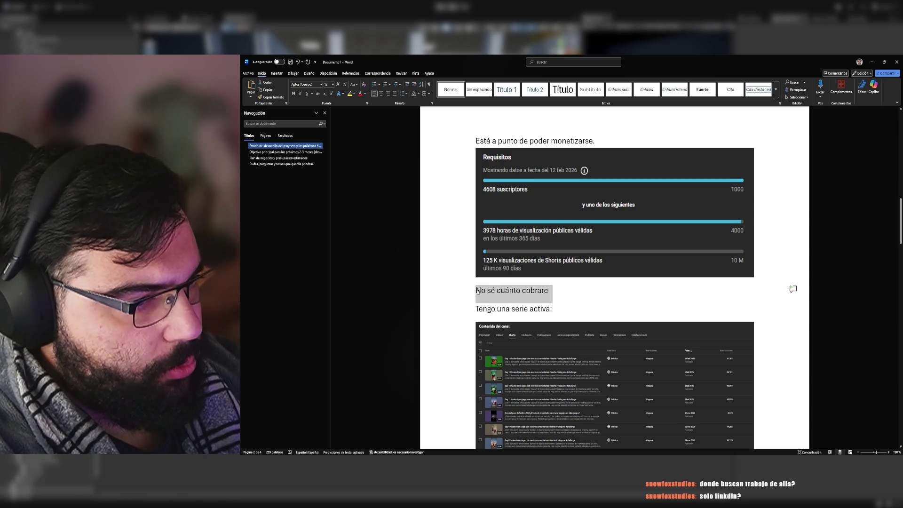
text(No sé cuánto cobraré inicialmente.)
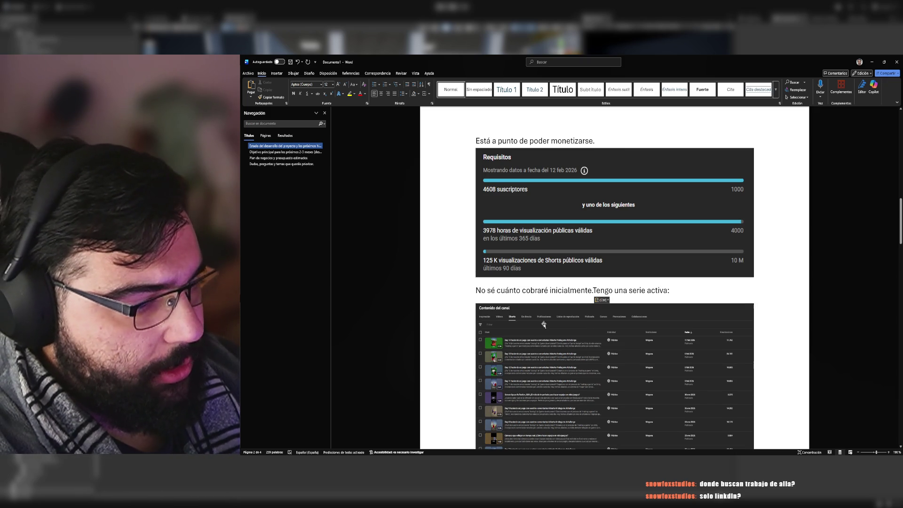
key(Return)
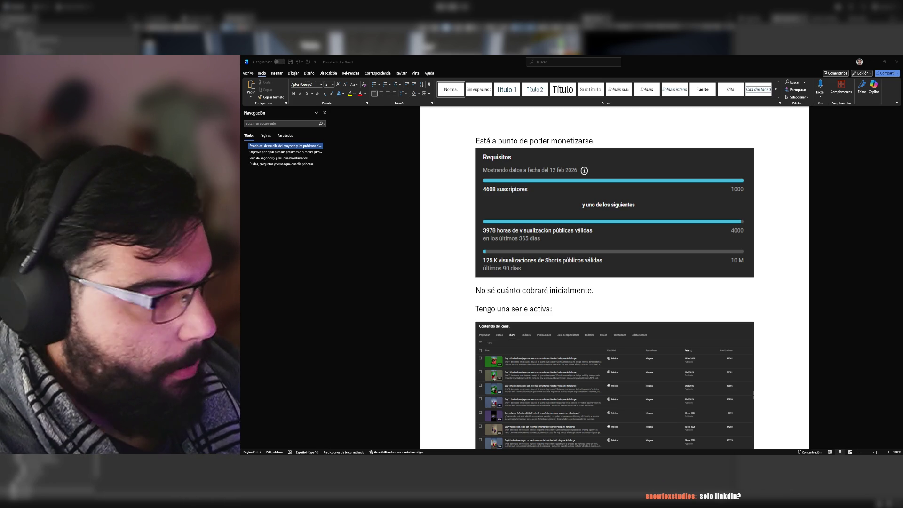
click(476, 308)
drag(550, 308, 488, 312)
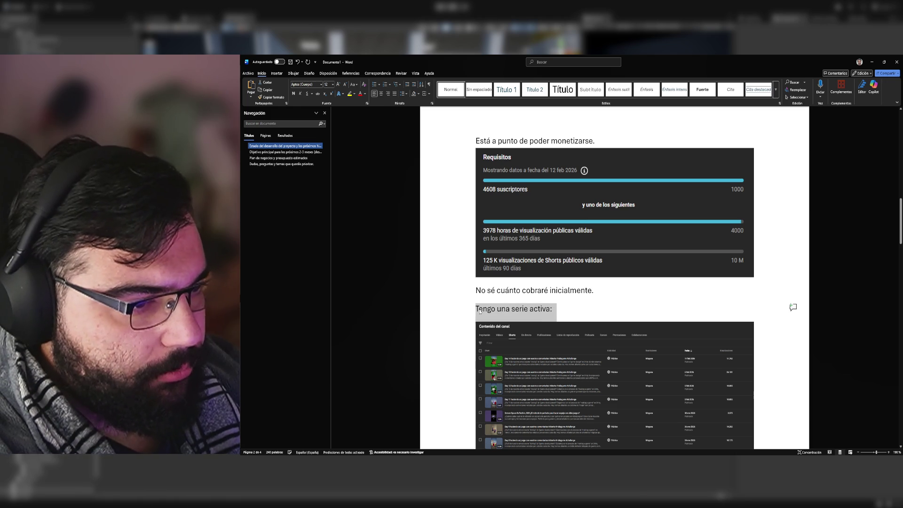
text(Tengo una serie activa y tengo pensado empezar otras dos.)
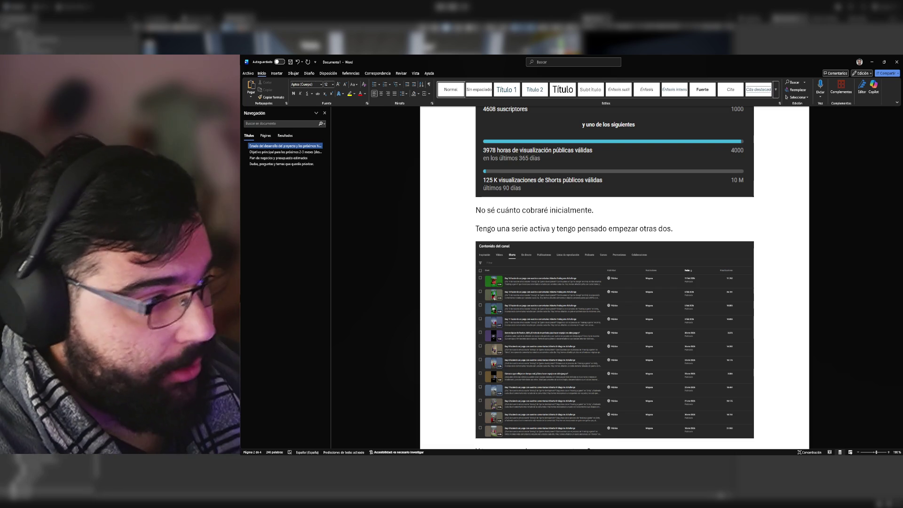
Step: Delete the redundant line about starting two more series
scroll(614, 278, down, 5)
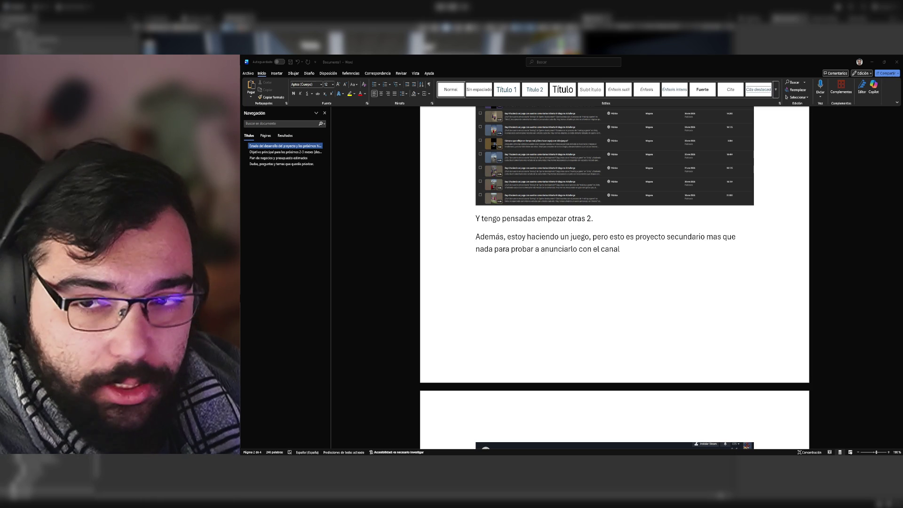
click(621, 221)
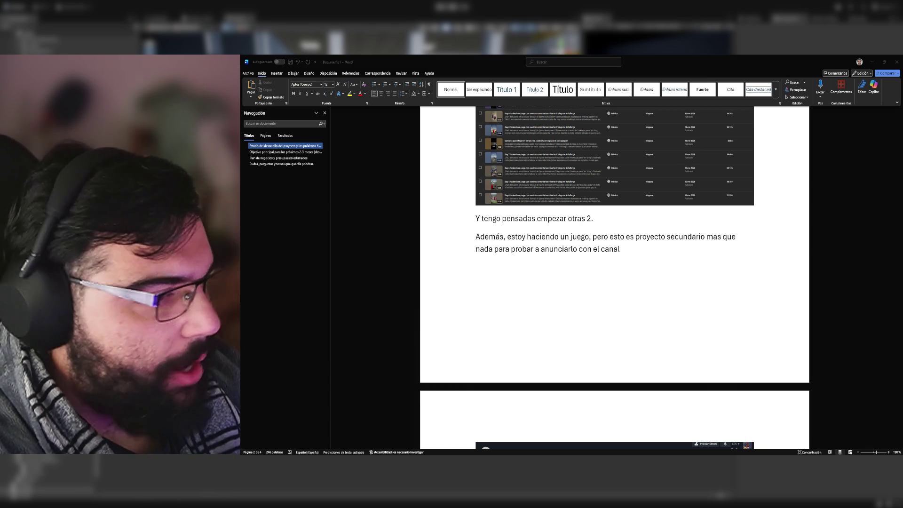
click(456, 227)
key(BackSpace)
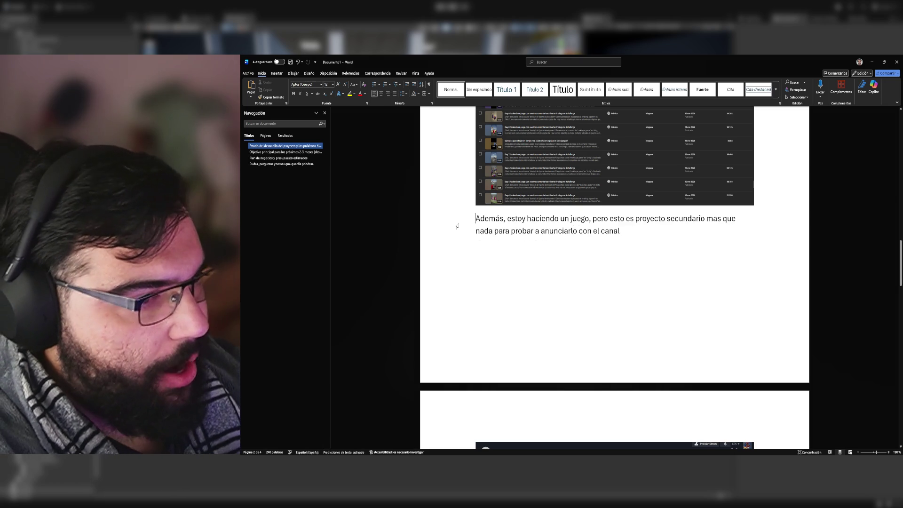
scroll(459, 228, up, 3)
scroll(460, 229, down, 3)
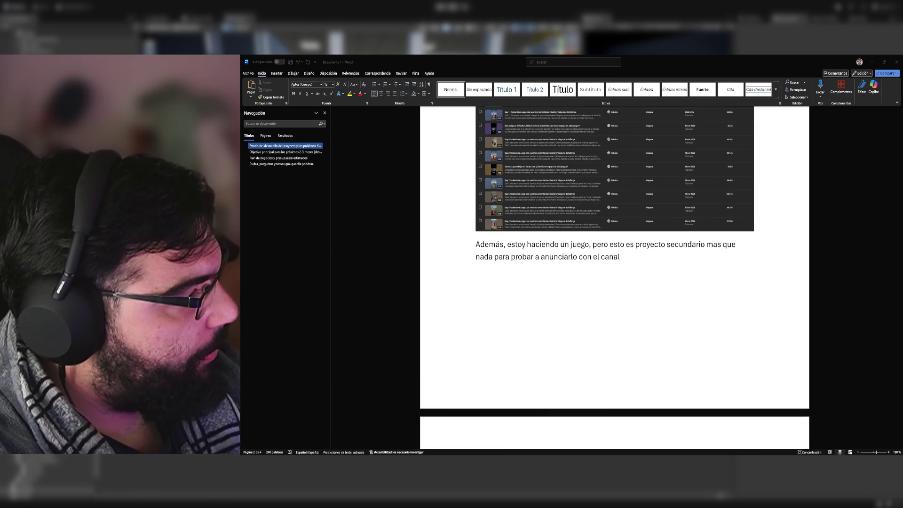
Step: Replace the side game project paragraph with its reworded version
drag(623, 262, 482, 246)
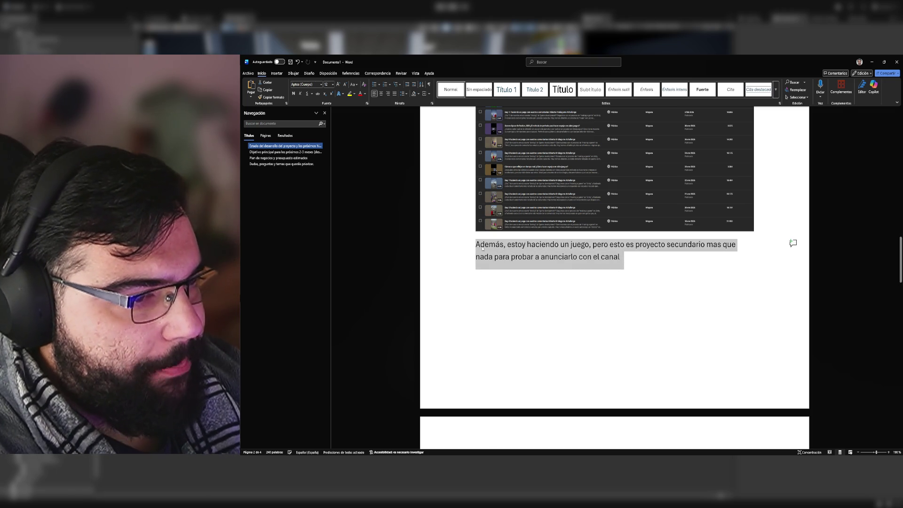
text(Además, estoy desarrollando un juego, aunque es un proyecto secundario, principalmente para probar cómo promocionarlo a través del canal.)
scroll(742, 254, down, 3)
scroll(742, 254, down, 1)
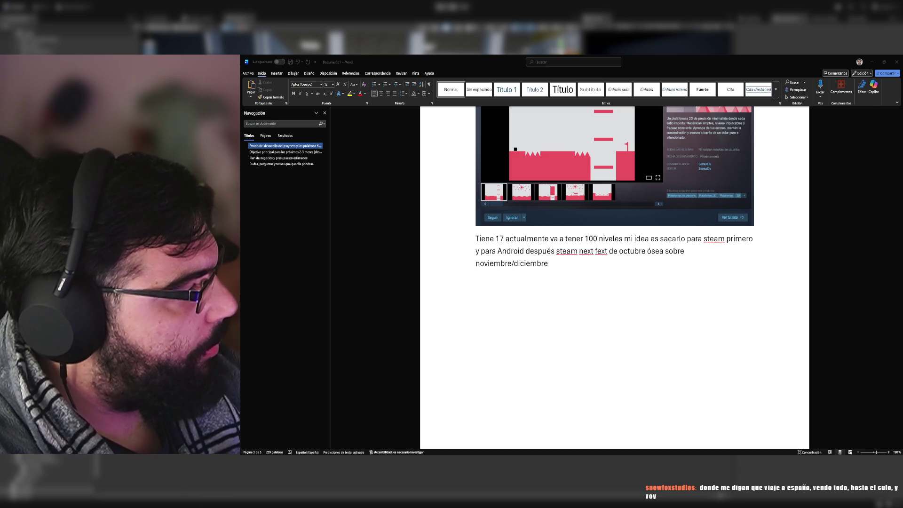
Step: Paste the reworded 17-levels release-plan text and Steam events calendar image over the old paragraph
click(550, 266)
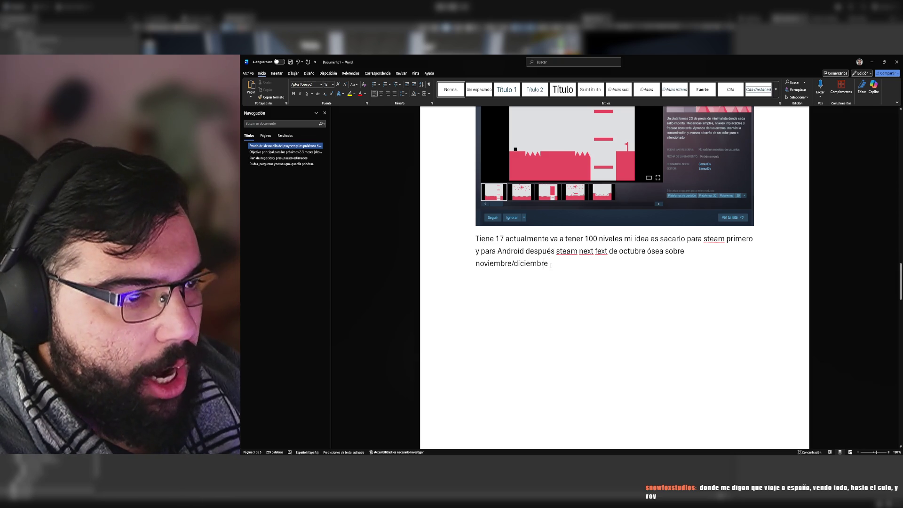
mouse_move(523, 257)
mouse_down()
mouse_move(477, 249)
mouse_move(476, 240)
mouse_move(555, 253)
mouse_move(553, 273)
mouse_move(568, 279)
mouse_up()
click(485, 244)
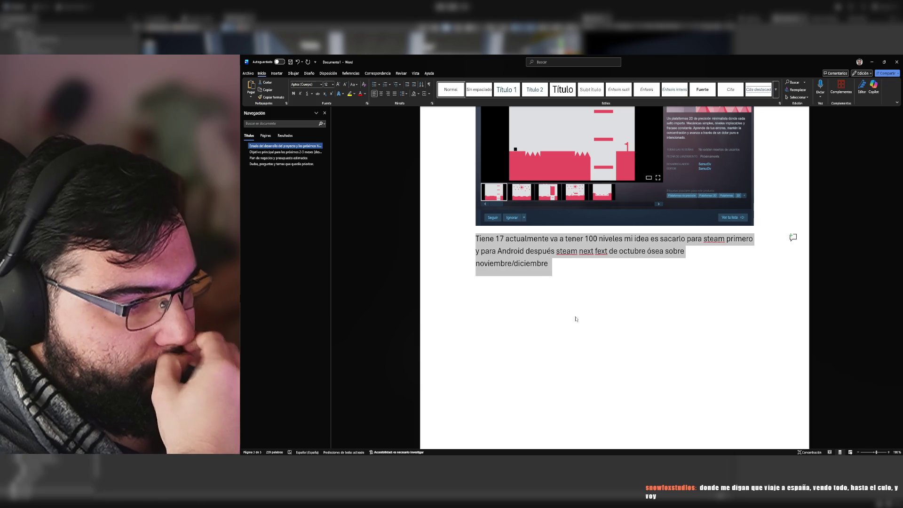
text(Actualmente tiene 17 niveles y llegará a 100. Mi idea es lanzarlo primero en Steam y después en Android. También me gustaría presentarlo al Steam Next Fest de octubre (por lo que el lanzamiento sería en noviembre/diciembre).)
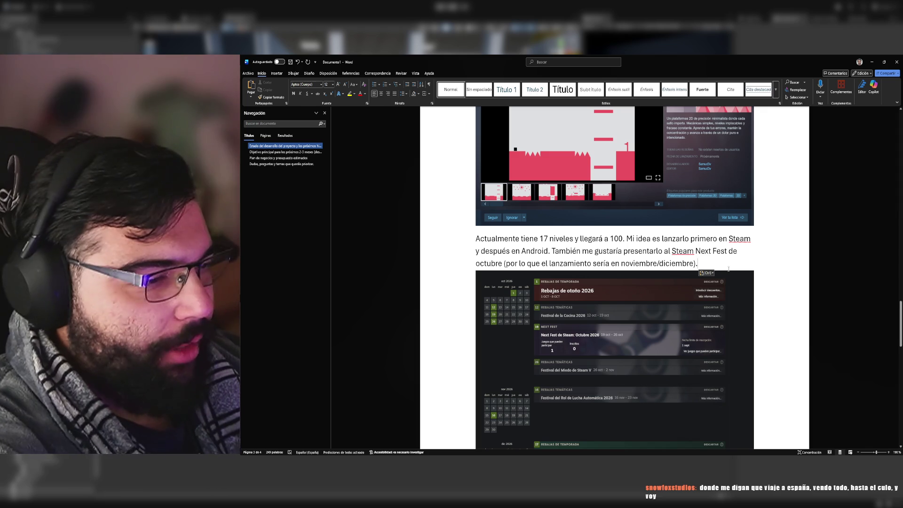
scroll(726, 254, down, 10)
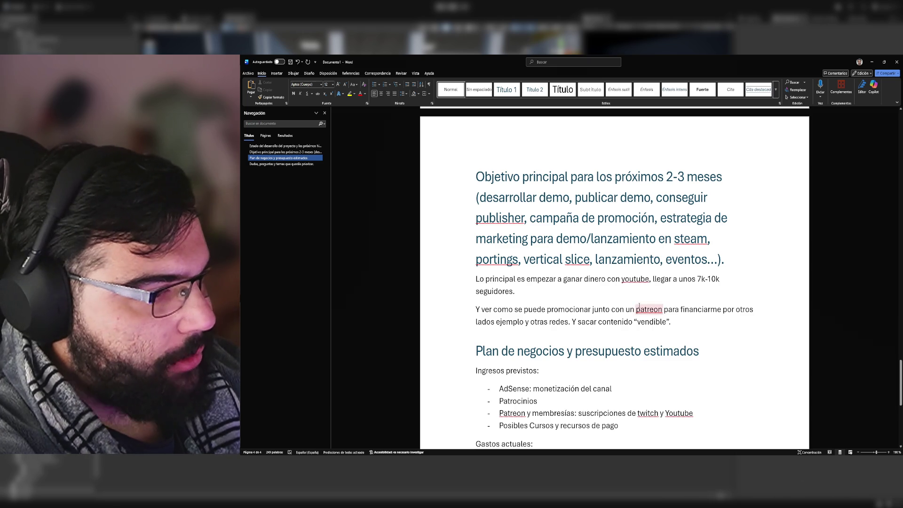
Step: Paste the rewritten text over both main-goal paragraphs and remove the empty line after 'seguidores'
click(677, 321)
mouse_move(682, 321)
mouse_down()
mouse_move(477, 293)
mouse_move(476, 286)
mouse_up()
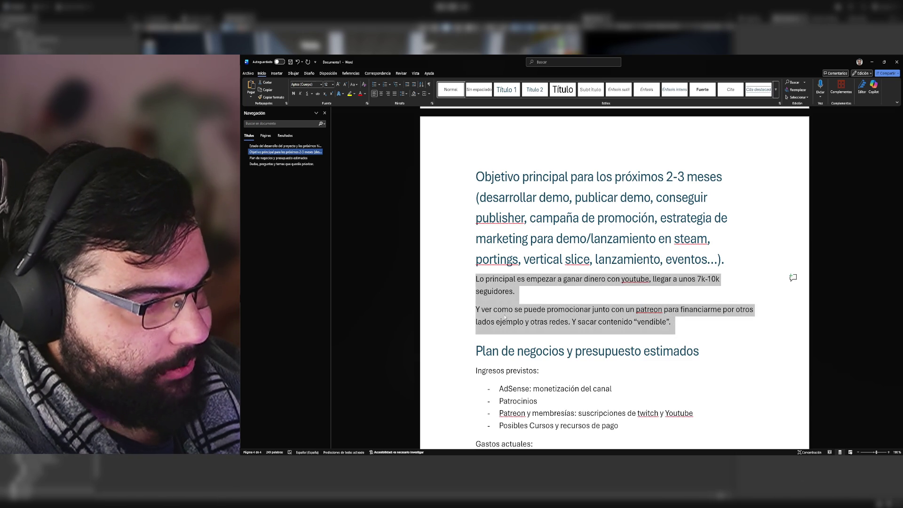
text(El objetivo principal es empezar a generar ingresos con YouTube y llegar a entre 7.000 y 10.000 seguidores.  También quiero analizar cómo combinar el canal con Patreon para financiarme por otras vías, además de explorar otras redes sociales y crear contenido “vendible”.)
click(611, 328)
key(BackSpace)
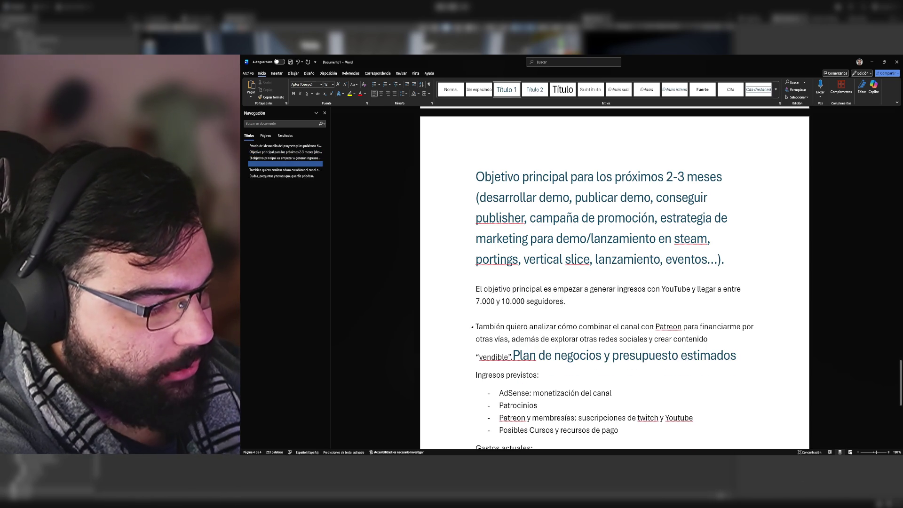
Step: Put the 'Plan de negocios' heading on its own line and select the income and expense lists
scroll(643, 259, down, 1)
scroll(643, 258, down, 1)
click(538, 272)
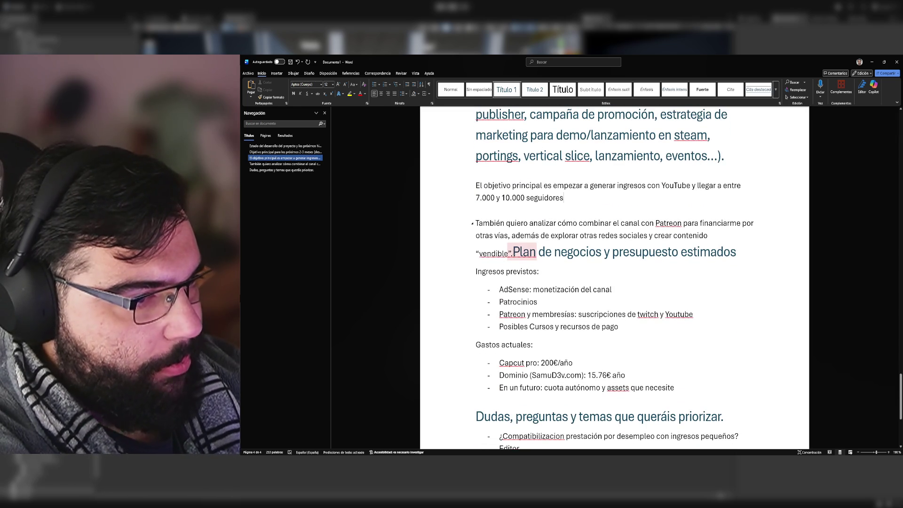
key(Return)
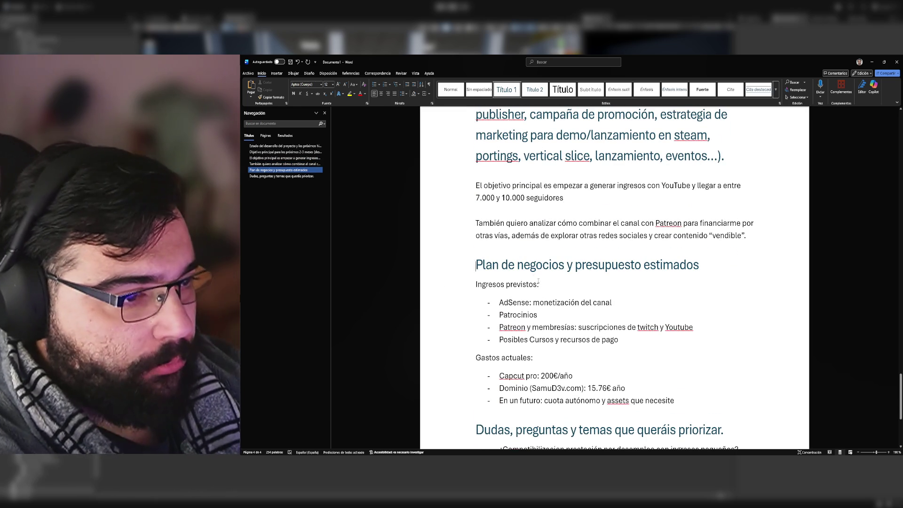
scroll(558, 263, down, 2)
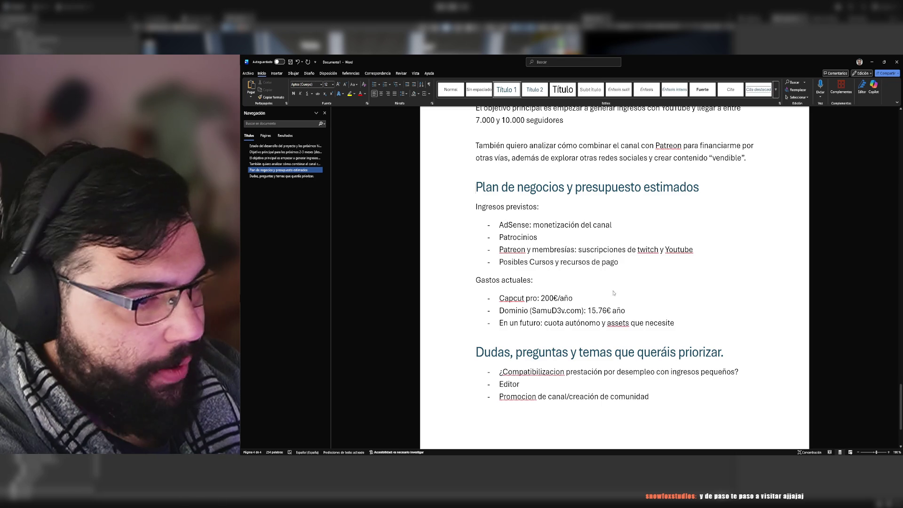
mouse_move(678, 327)
mouse_down()
mouse_move(587, 311)
mouse_move(465, 225)
mouse_move(470, 212)
mouse_up()
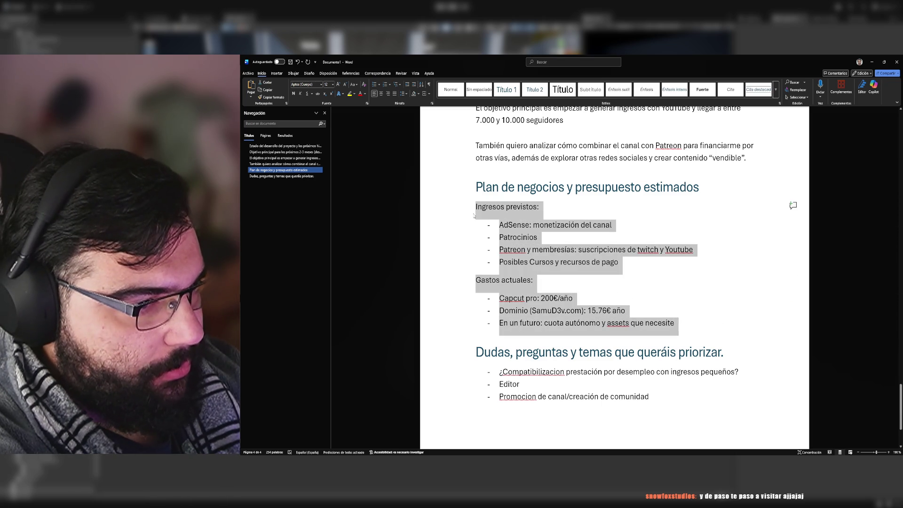
Step: Paste reformatted text over the budget lists, then undo it
key(ctrl+v)
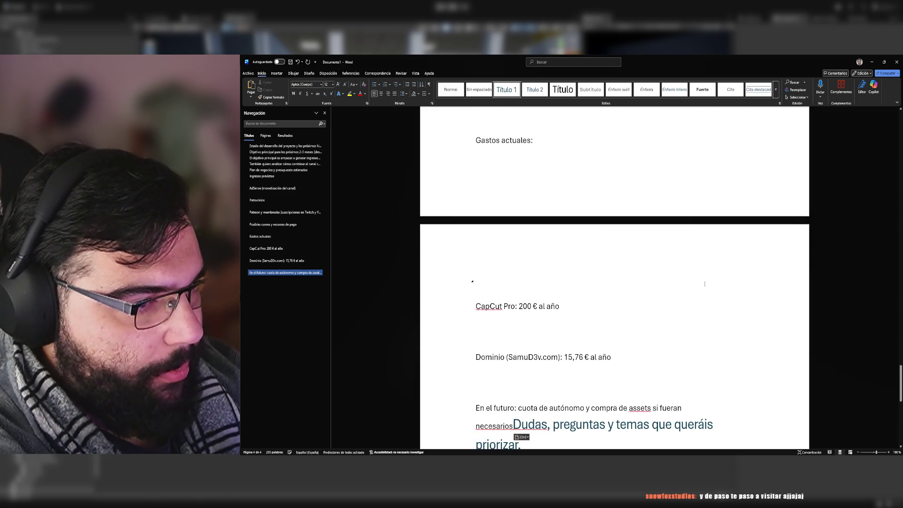
scroll(678, 313, up, 10)
key(ctrl+z)
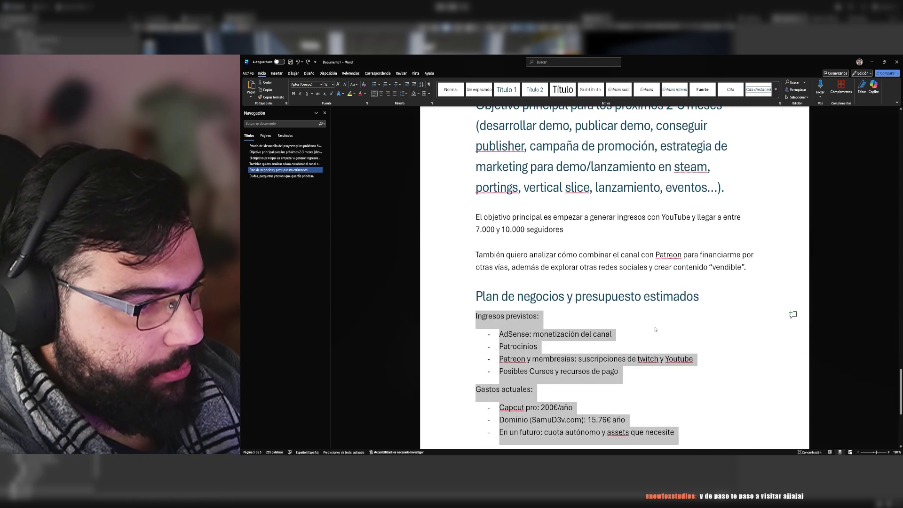
click(656, 325)
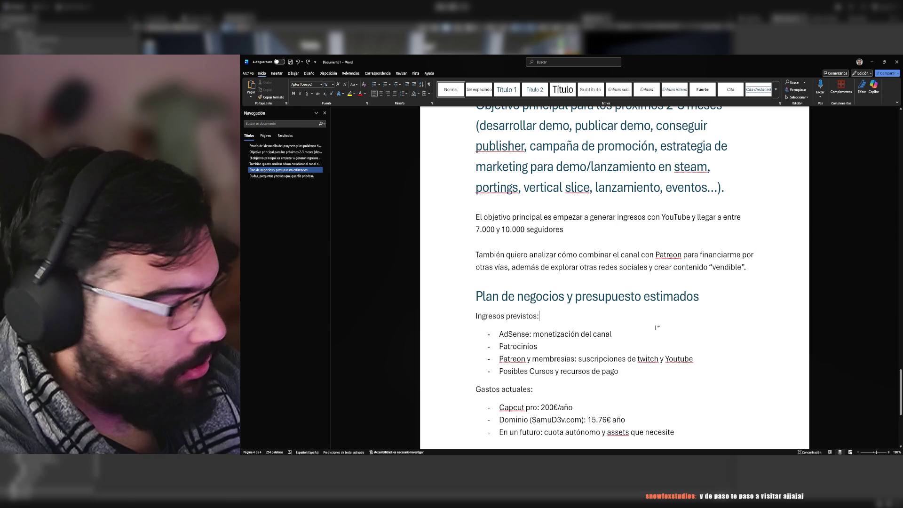
scroll(659, 331, down, 1)
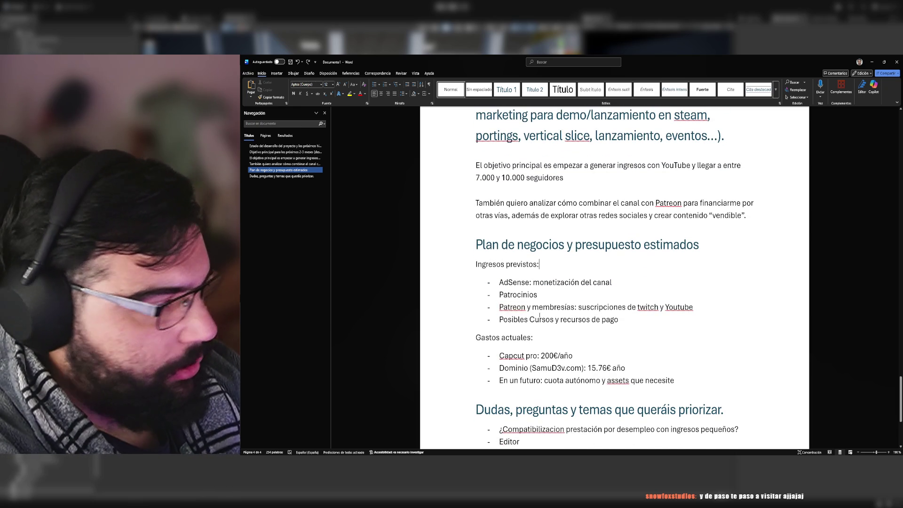
Step: Capitalise 'Twitch' and change '200€/año' to '200€ al año'
click(647, 307)
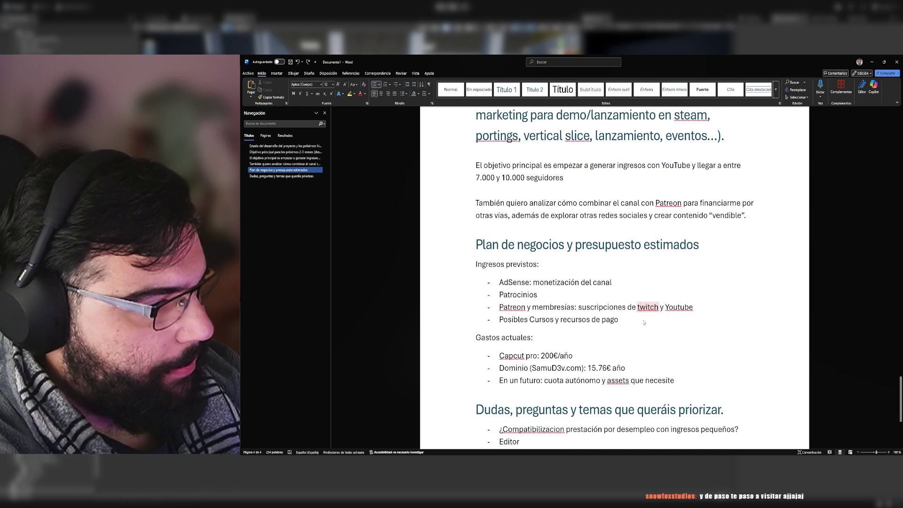
key(BackSpace)
text(T)
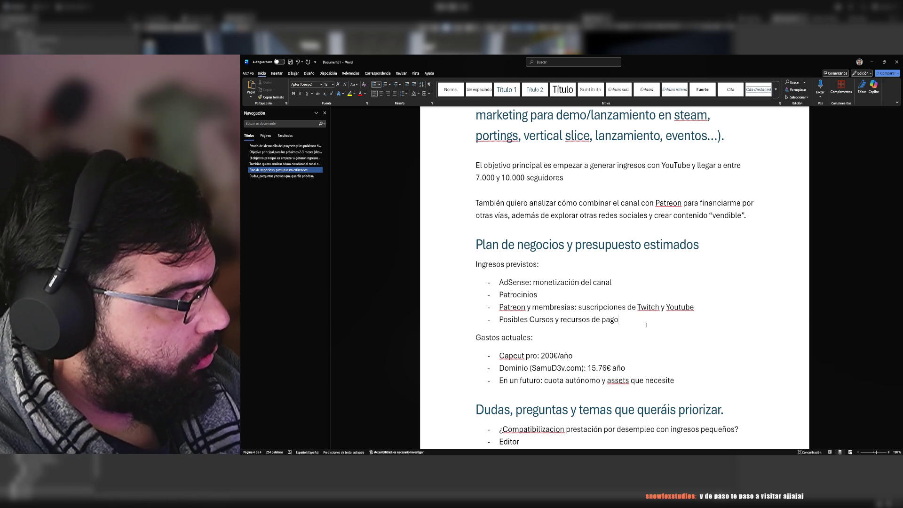
scroll(645, 325, down, 3)
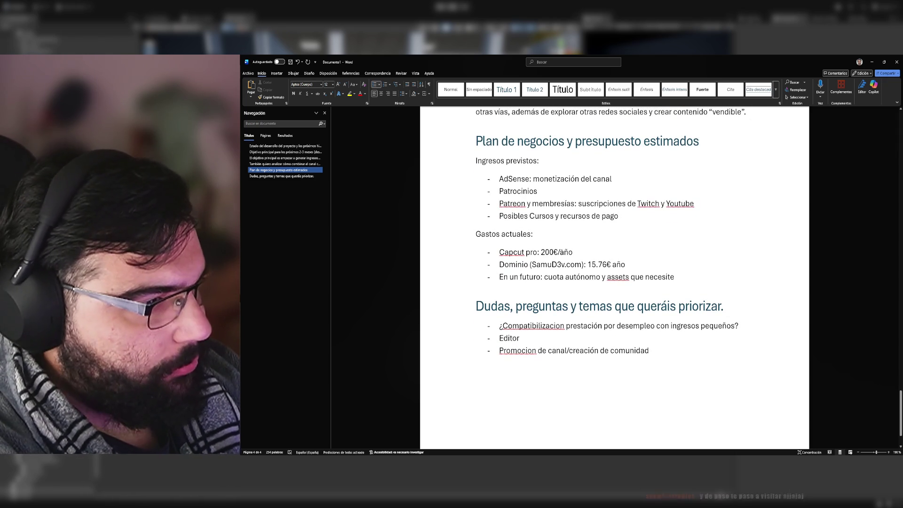
click(558, 252)
key(BackSpace)
text(al)
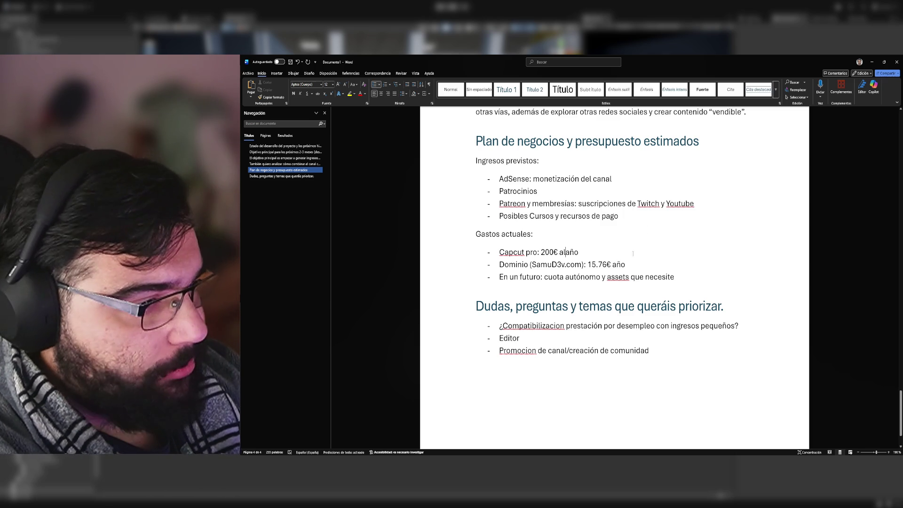
text(al)
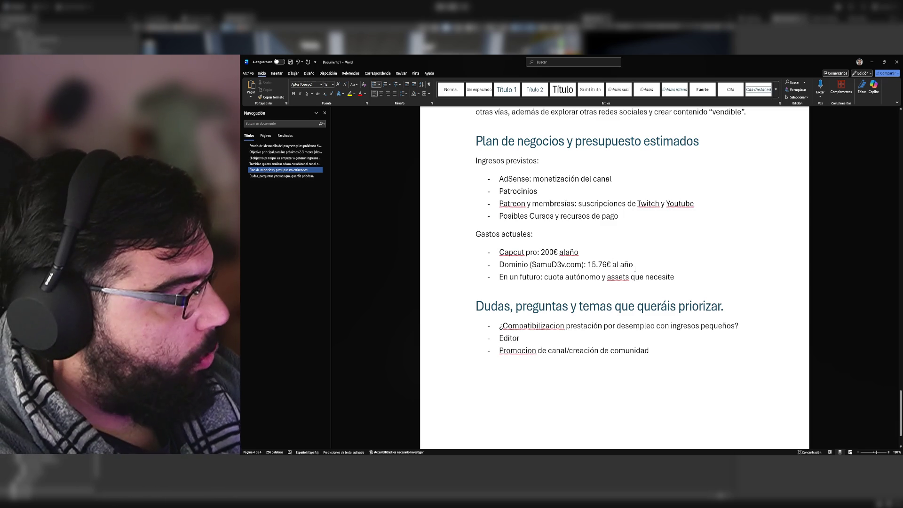
Step: Reword the last expense to 'compra de assets necesarios'
click(607, 277)
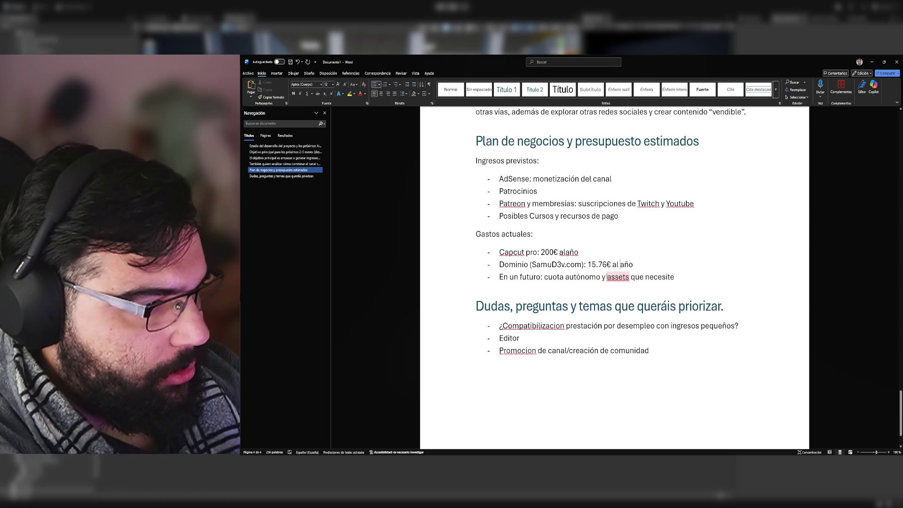
text(compra )
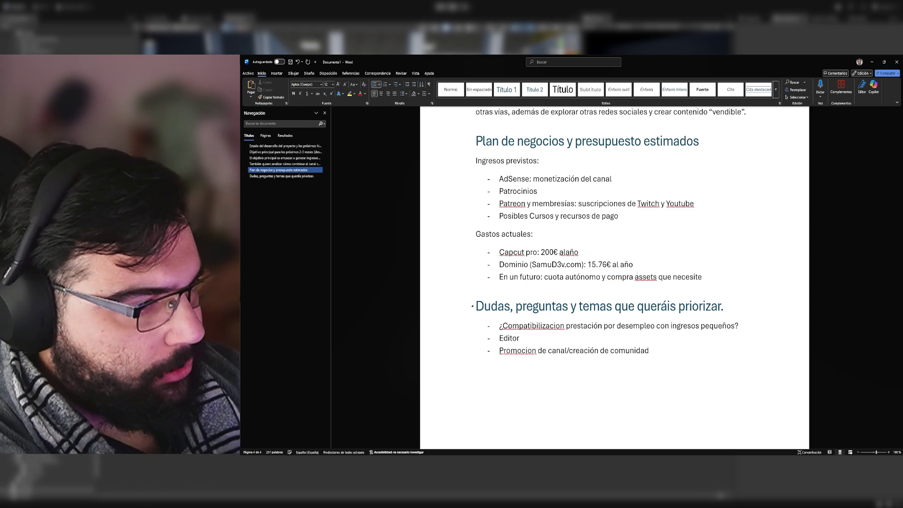
text(de)
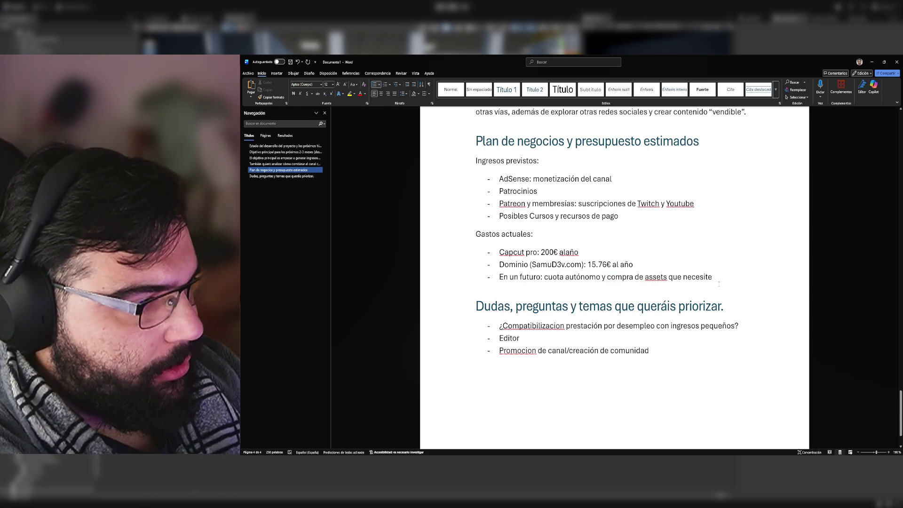
key(ctrl+shift+Left)
key(ctrl+shift+Left)
text(necesarios)
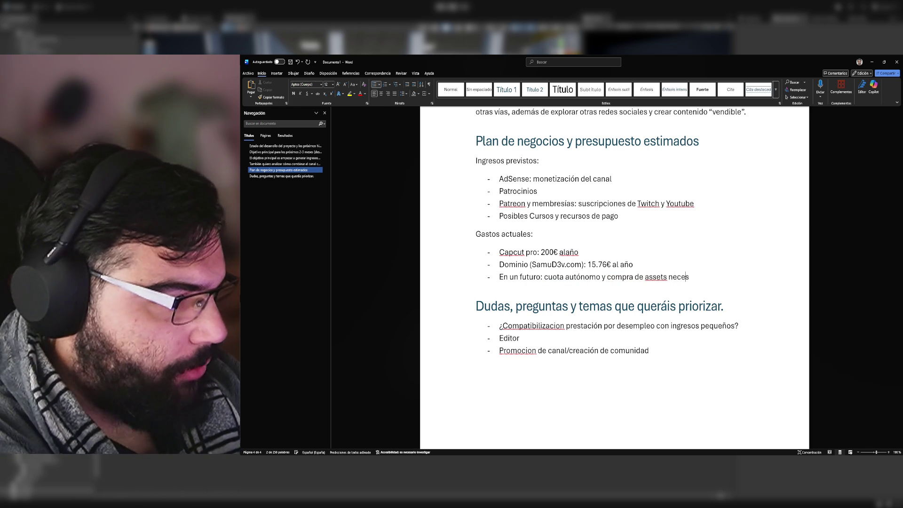
scroll(614, 277, down, 3)
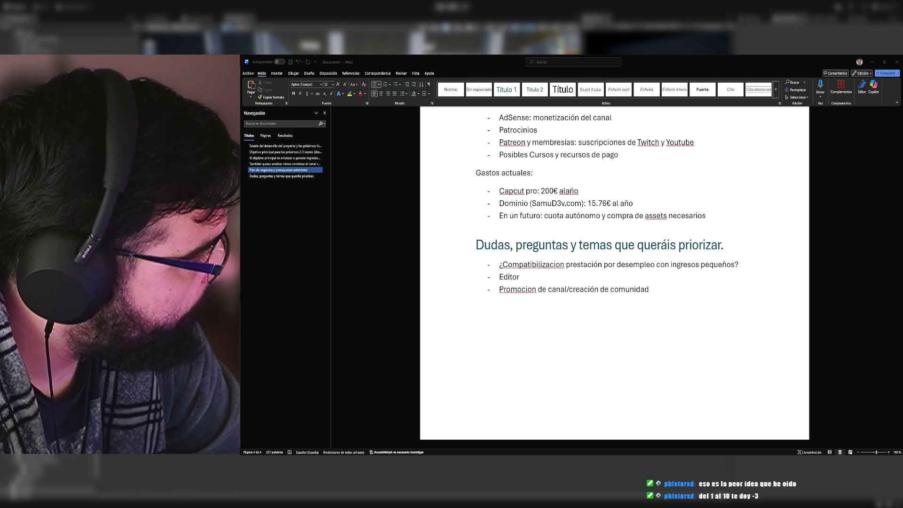
Step: Change the 'Editor' bullet to 'Contrato de un editor'
click(706, 216)
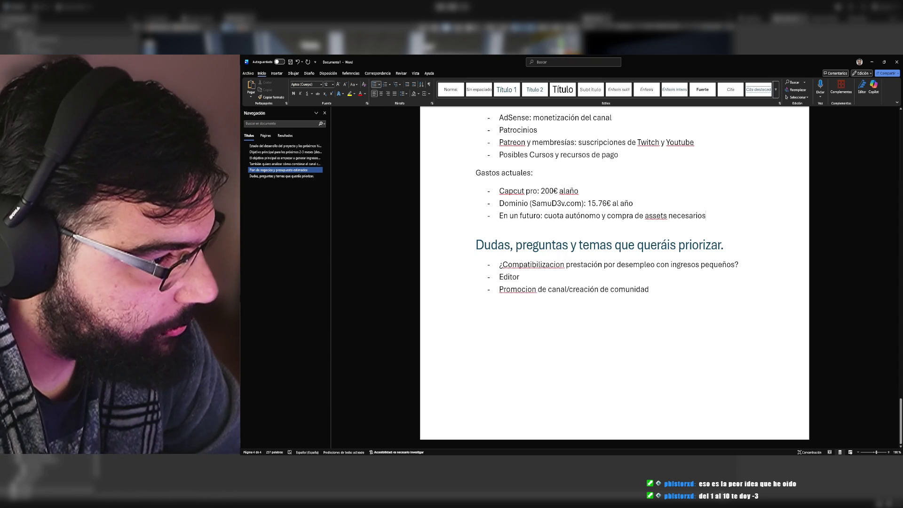
click(499, 276)
text(Contrato de un)
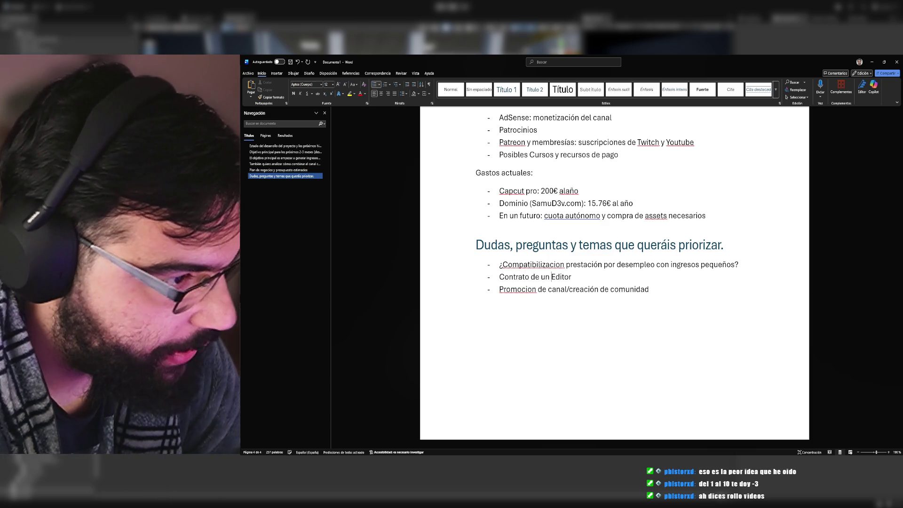
key(Delete)
text(e)
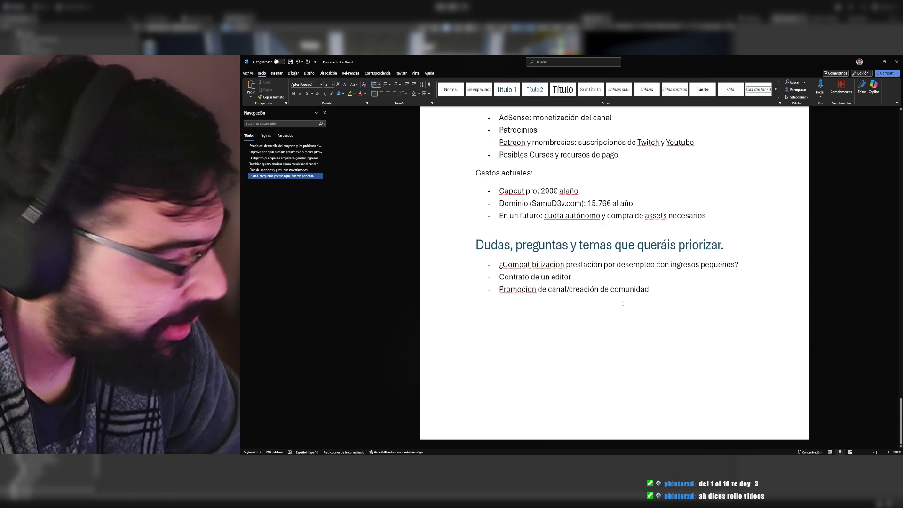
Step: Accent 'promoción' and 'Compatibilización', write 'promoción de canal y creación de comunidad', and save
double_click(528, 295)
click(527, 296)
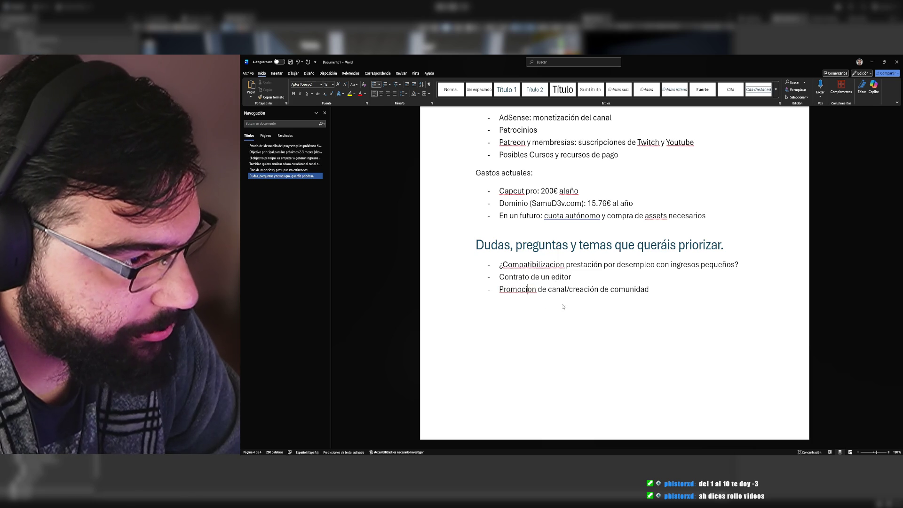
text(promoción)
double_click(553, 264)
click(553, 264)
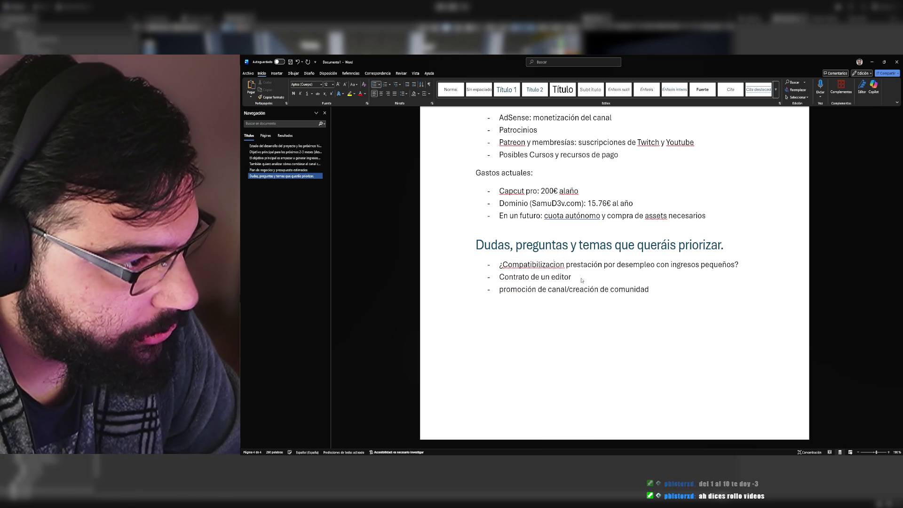
key(Delete)
key(Delete)
text(ón)
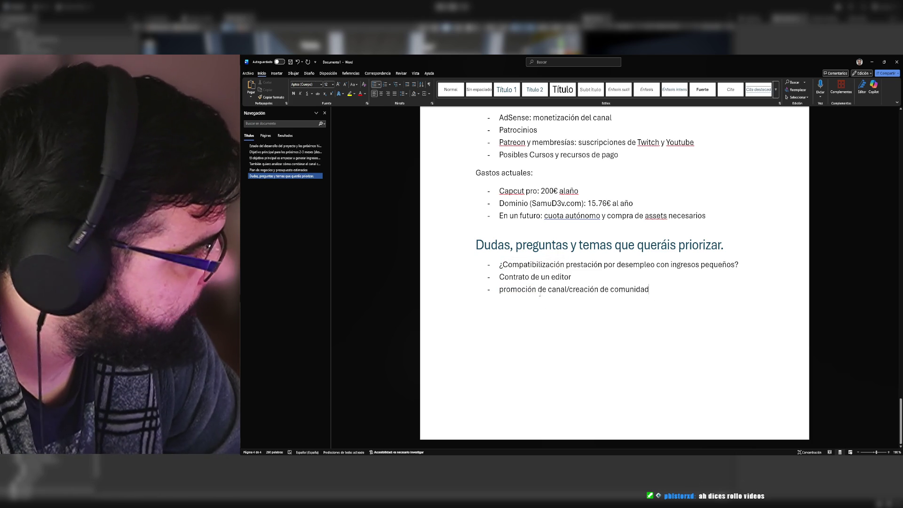
key(BackSpace)
text(y)
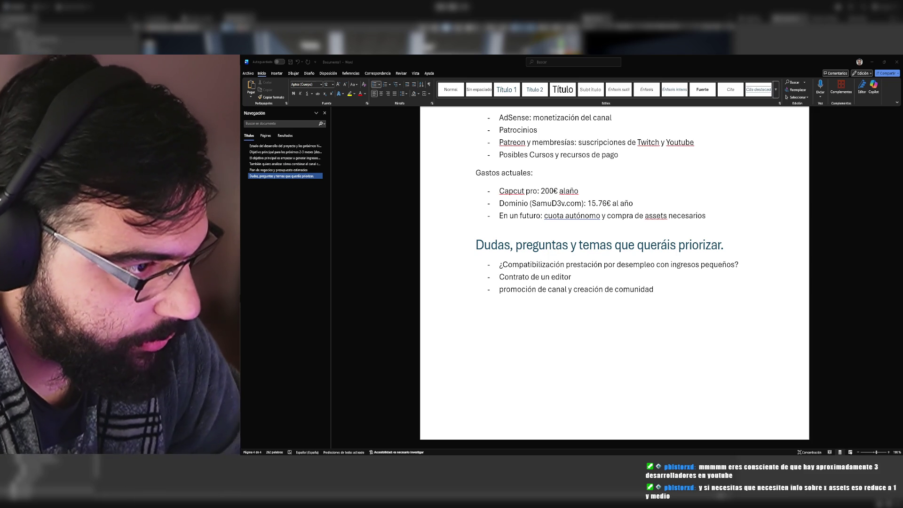
key(Return)
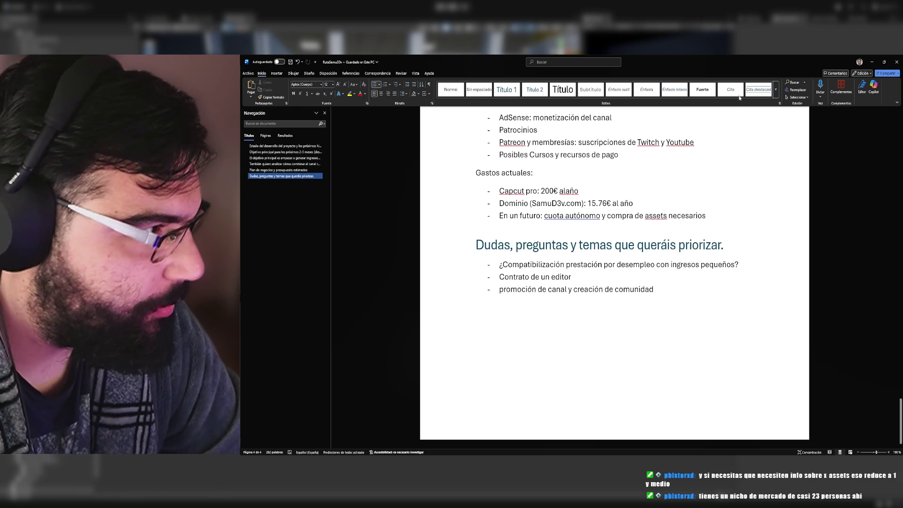
Step: Correct 'alaño' to 'al año' in the Capcut expense line and save the document
click(870, 63)
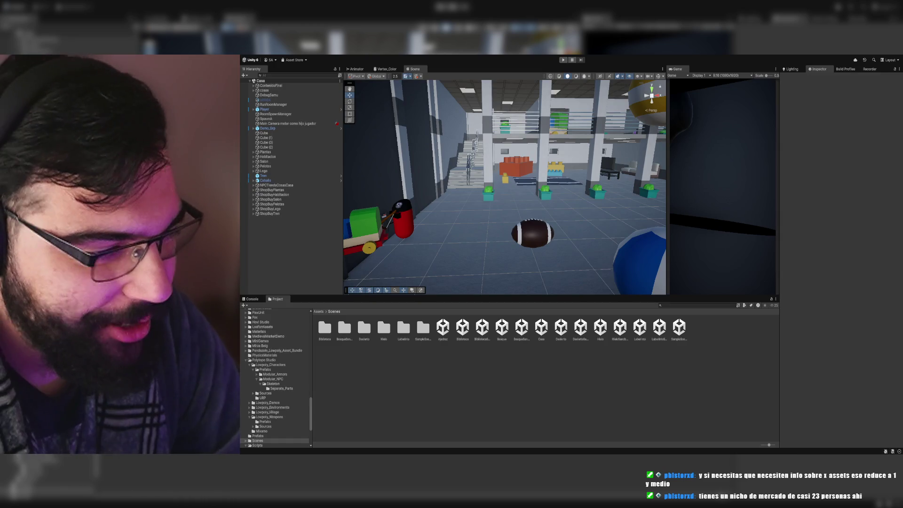
key(alt+Tab)
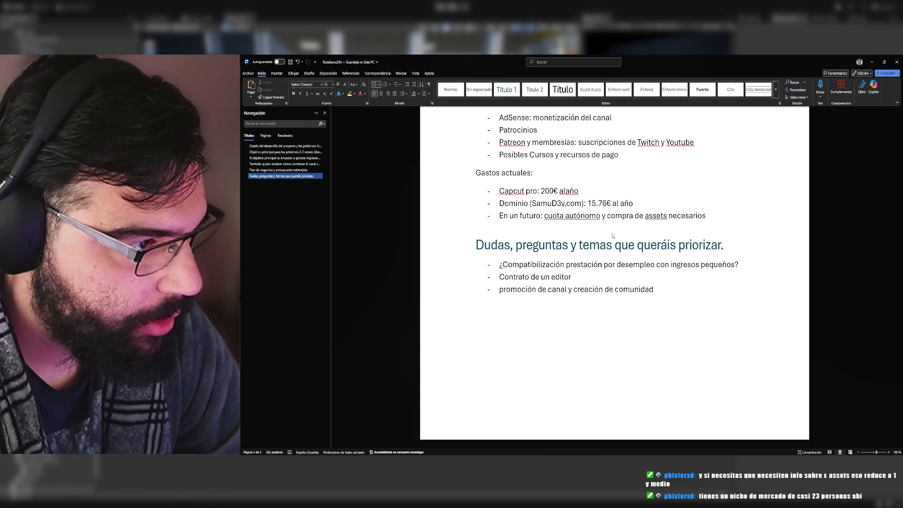
click(727, 168)
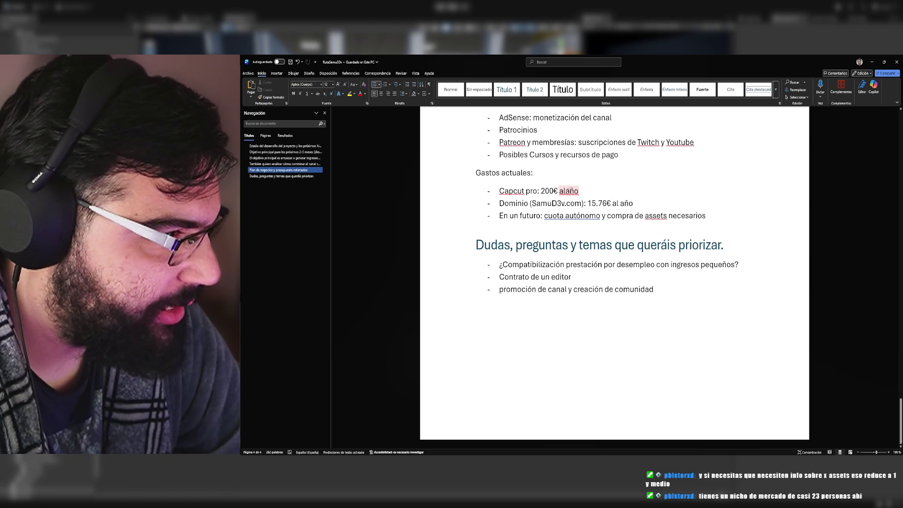
click(565, 190)
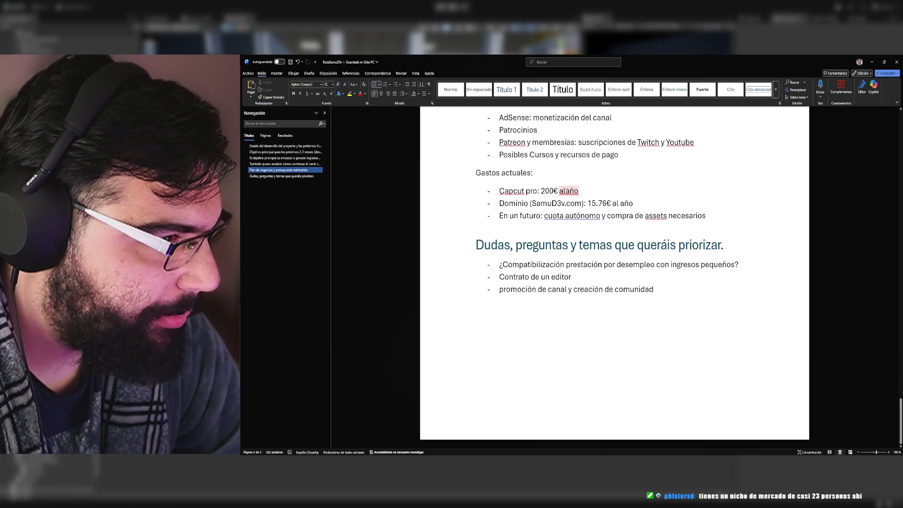
click(290, 62)
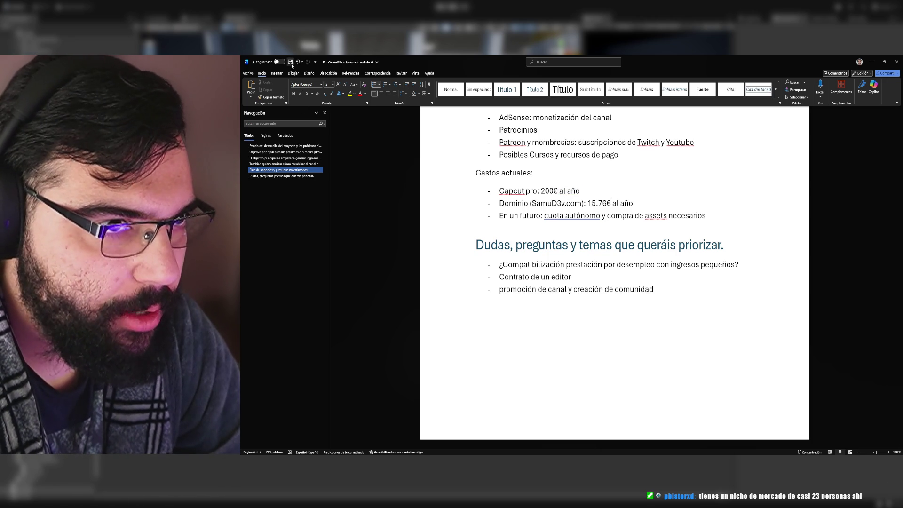
click(872, 62)
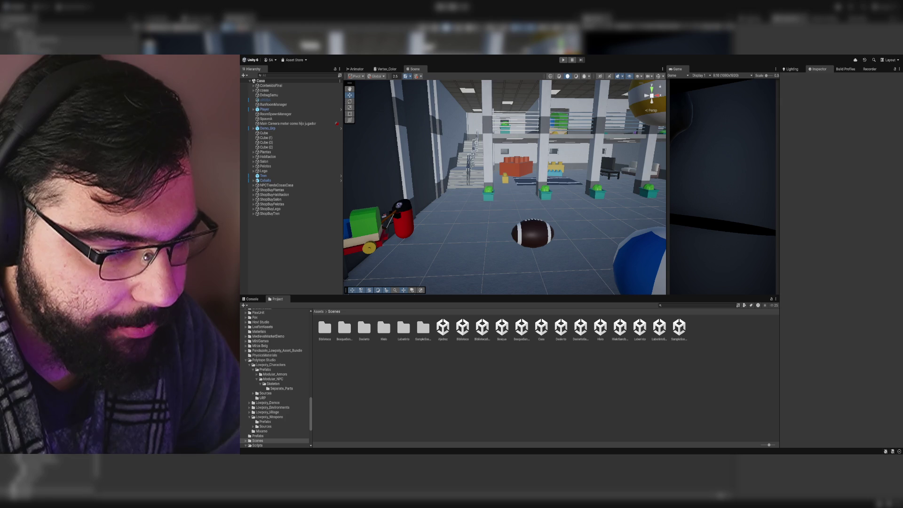
Step: Append ', charlas' to the Posibles Cursos line, save, and minimize Word
key(alt+Tab)
scroll(597, 326, up, 5)
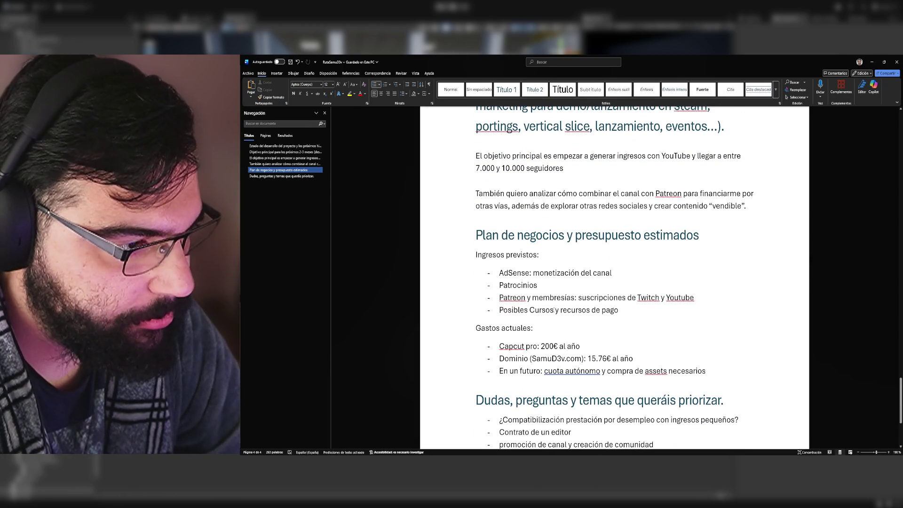
text(, )
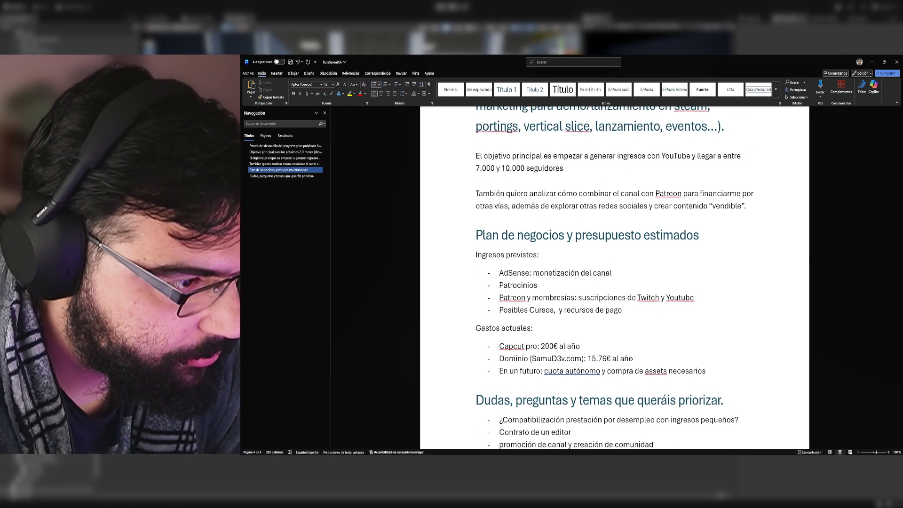
text(C)
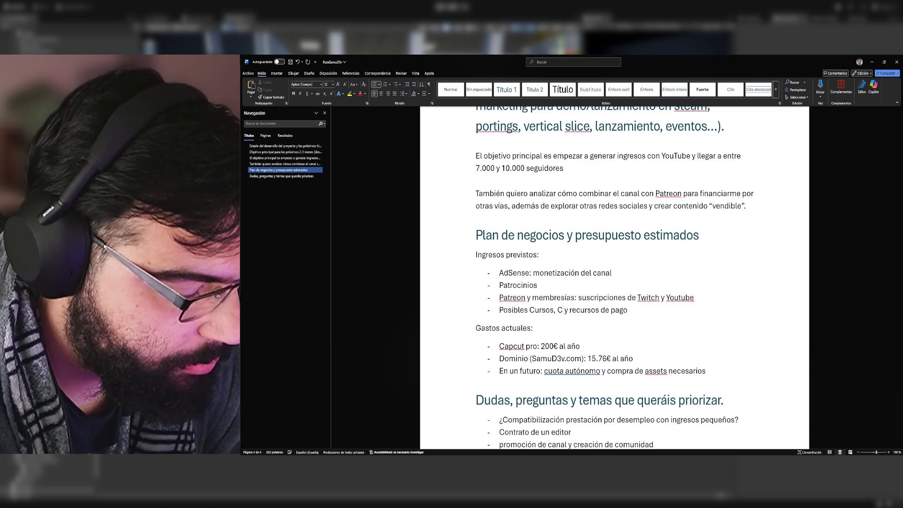
key(BackSpace)
text(charlas)
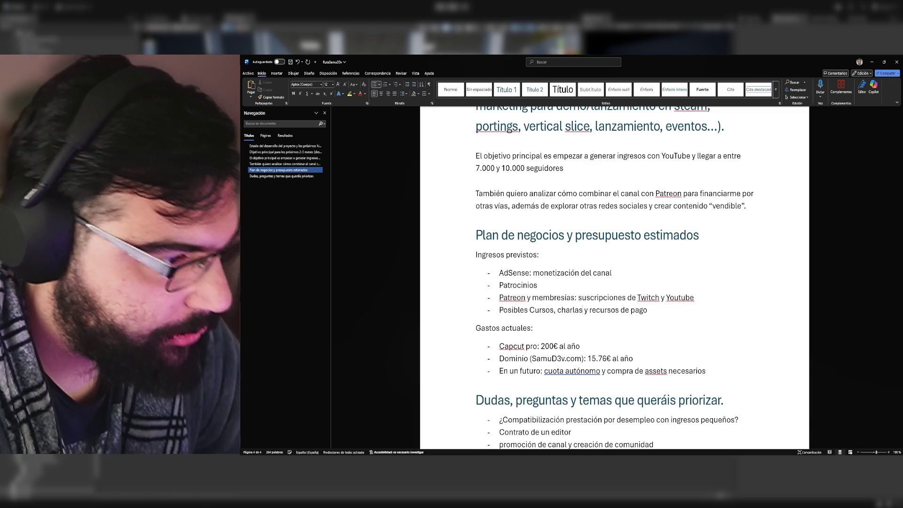
click(290, 61)
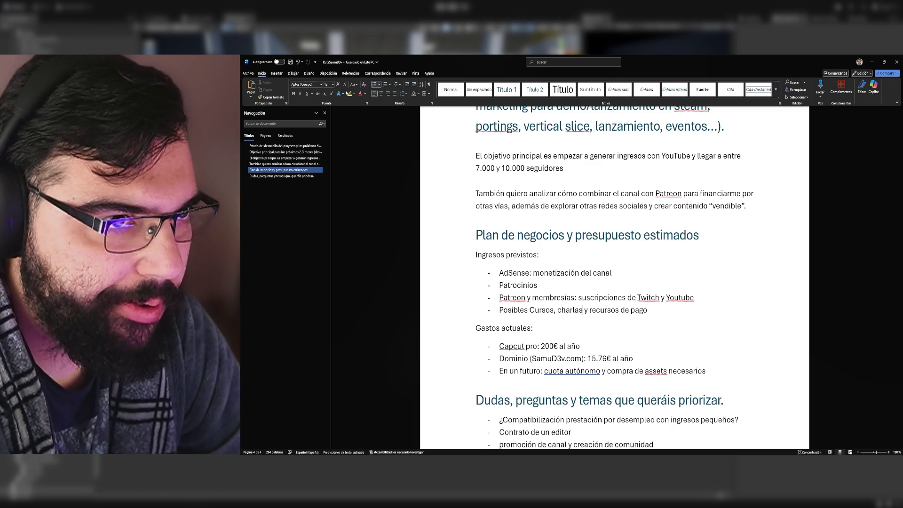
click(872, 59)
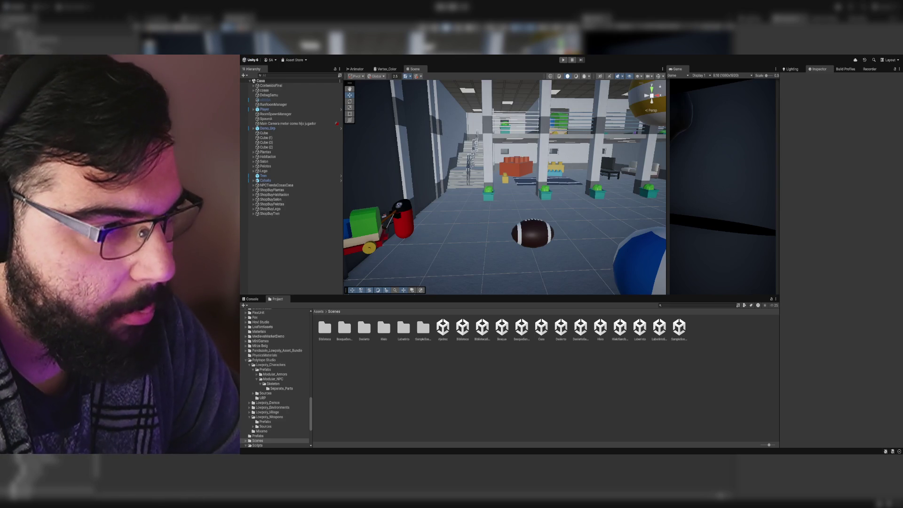
Step: Maximize the Game view, run the scene briefly, stop it, and restore the editor layout
double_click(684, 68)
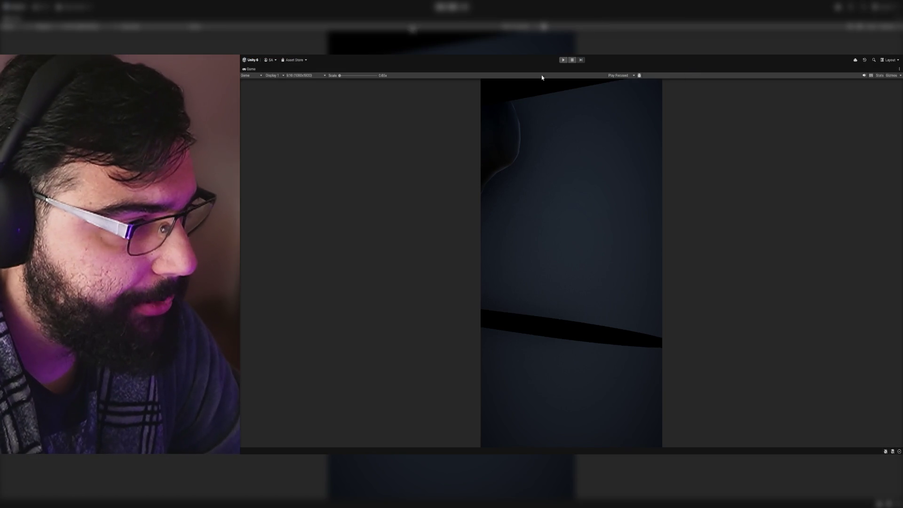
key(ctrl+p)
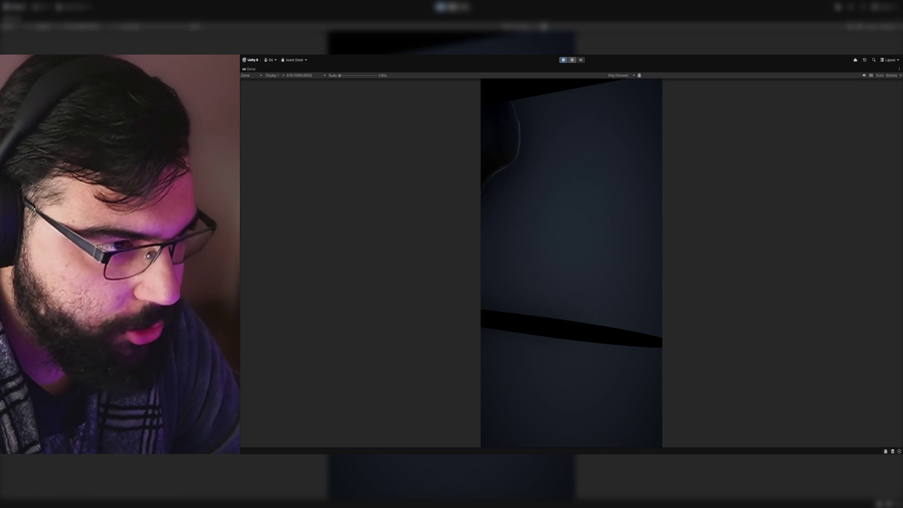
click(563, 61)
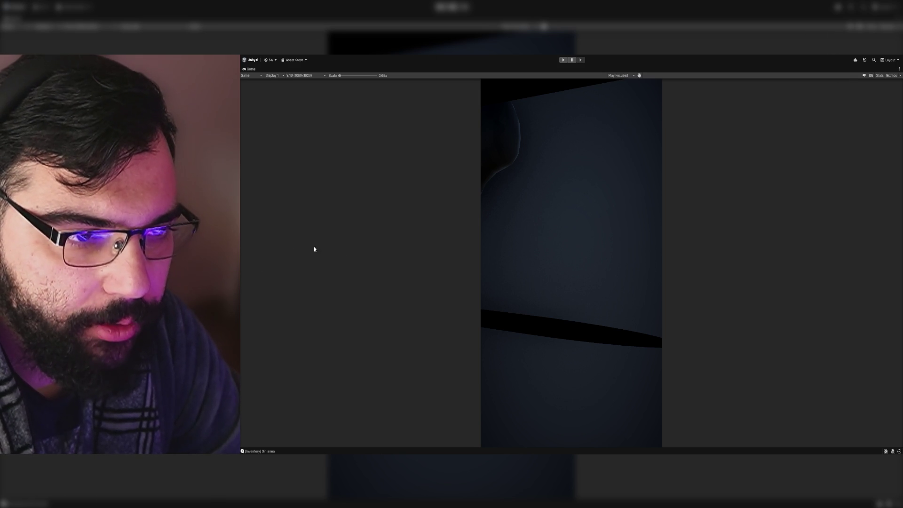
double_click(252, 70)
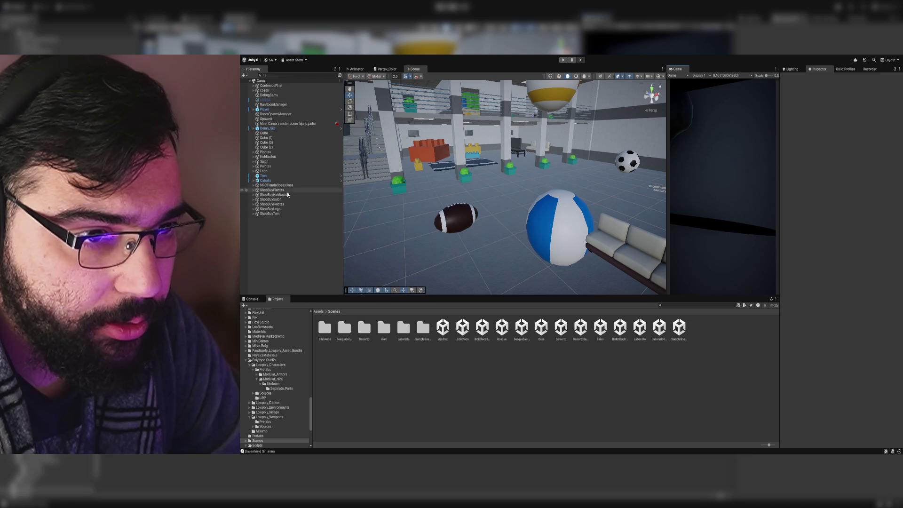
Step: Drag the Coin prefab from Assets > Prefabs near the toy blocks and start Play mode
click(318, 312)
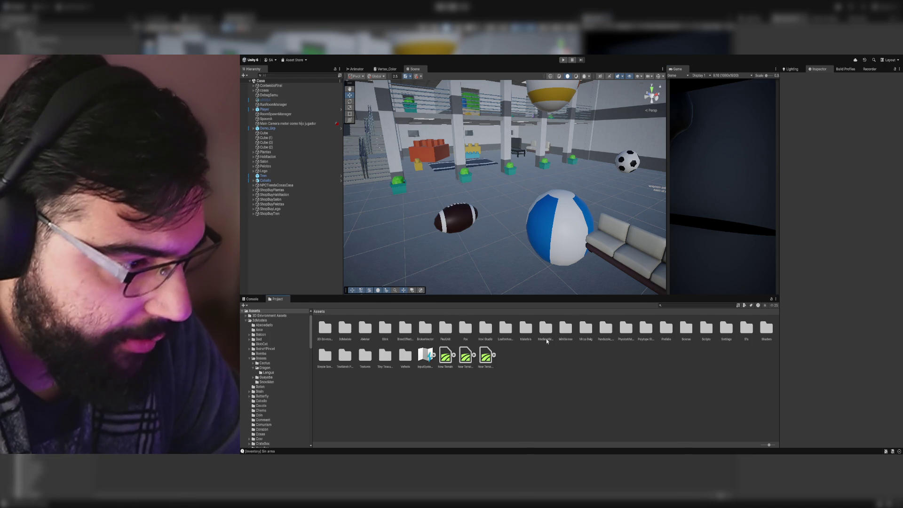
double_click(670, 336)
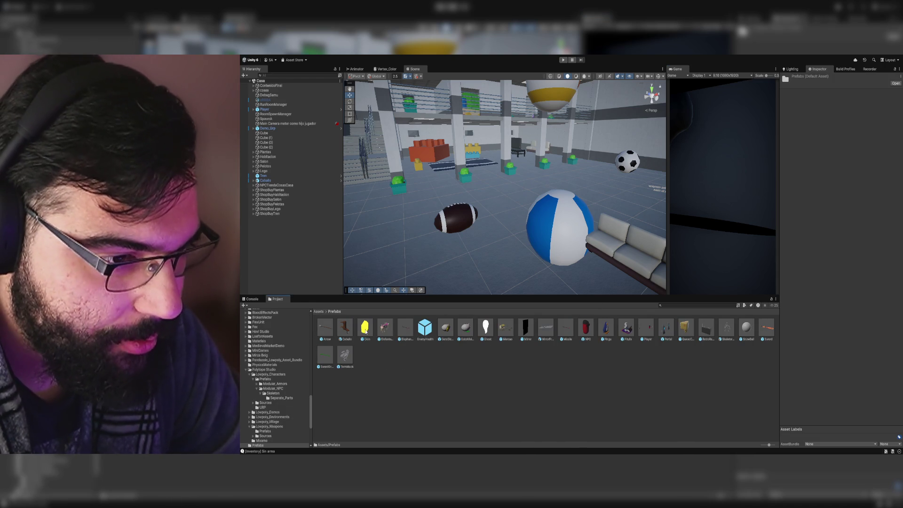
drag(517, 220, 515, 184)
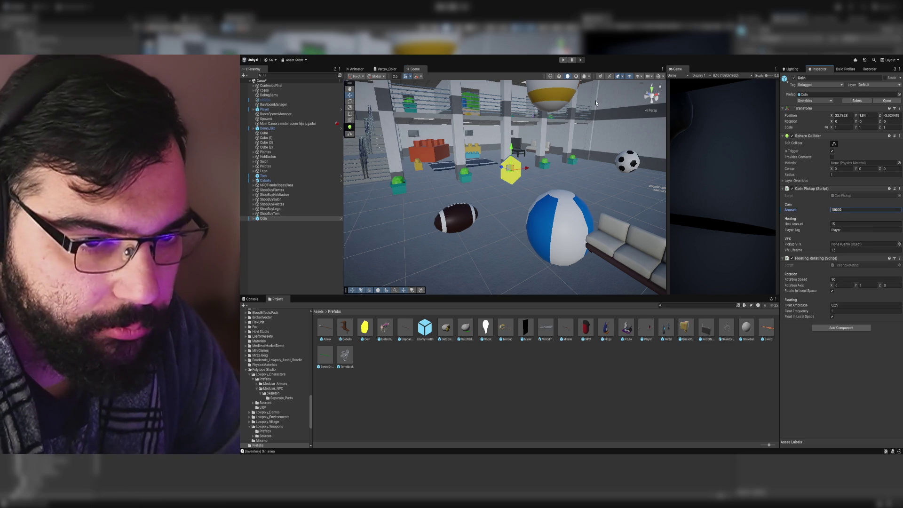
key(ctrl+p)
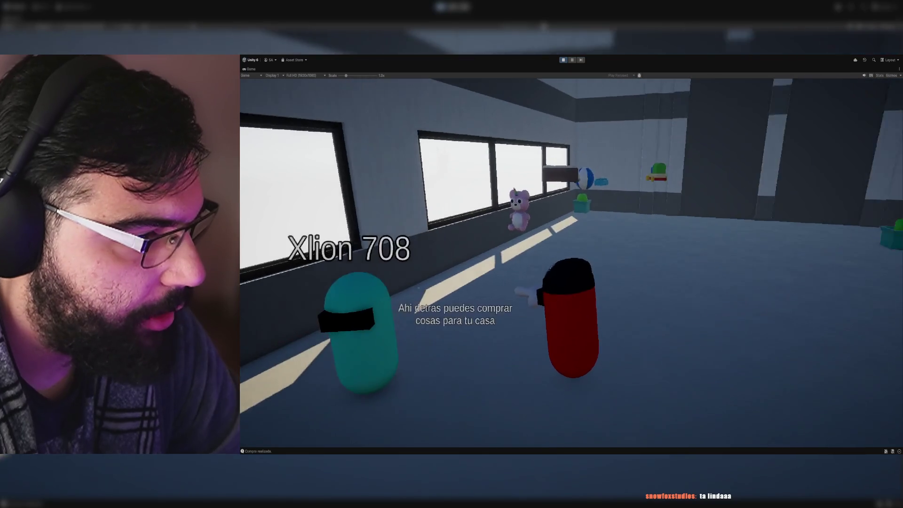
Step: Buy the teddy bear in game, stop playing, delete the test Coin, and switch to Word
key(e)
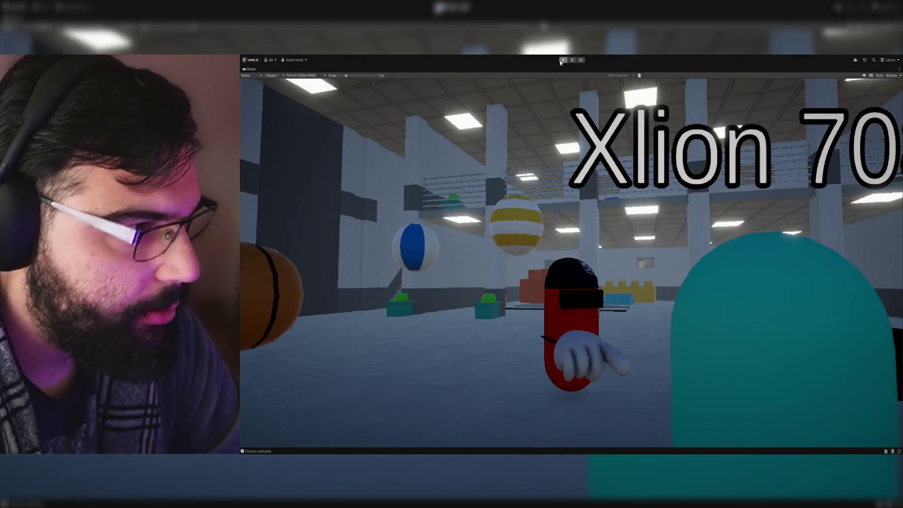
click(562, 59)
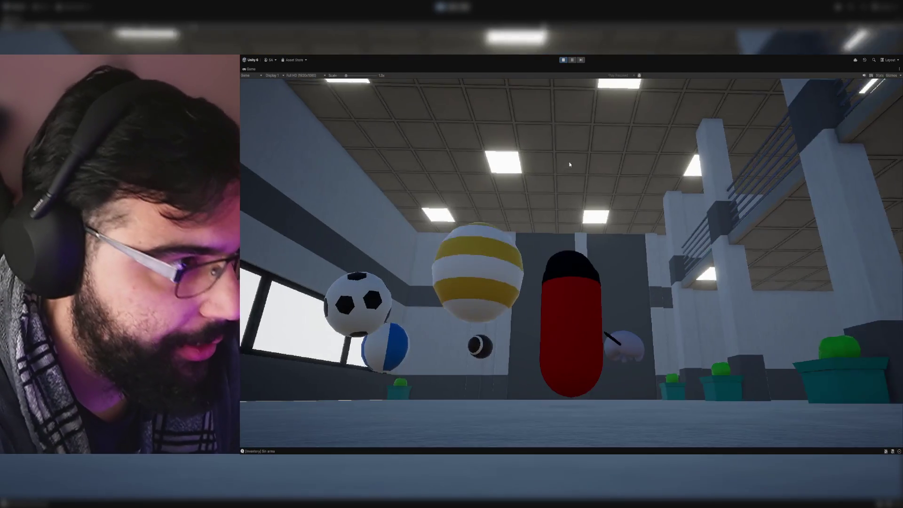
click(563, 59)
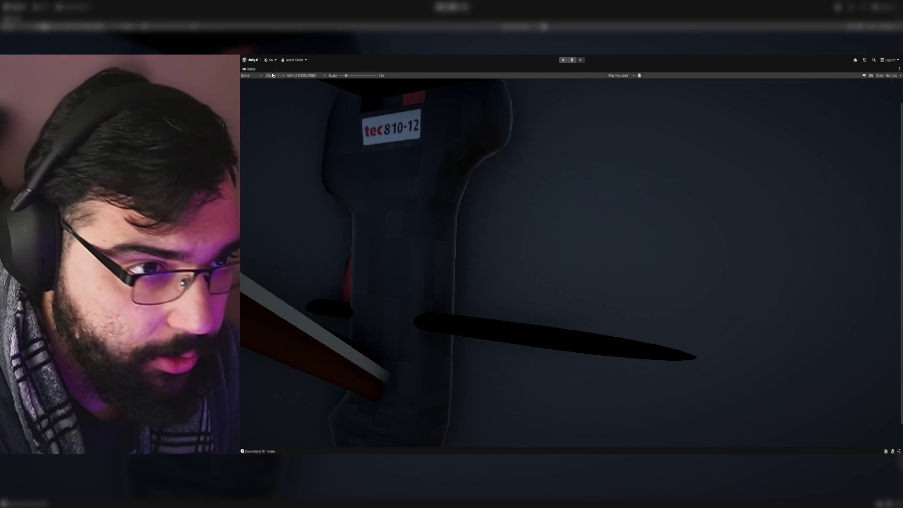
double_click(250, 69)
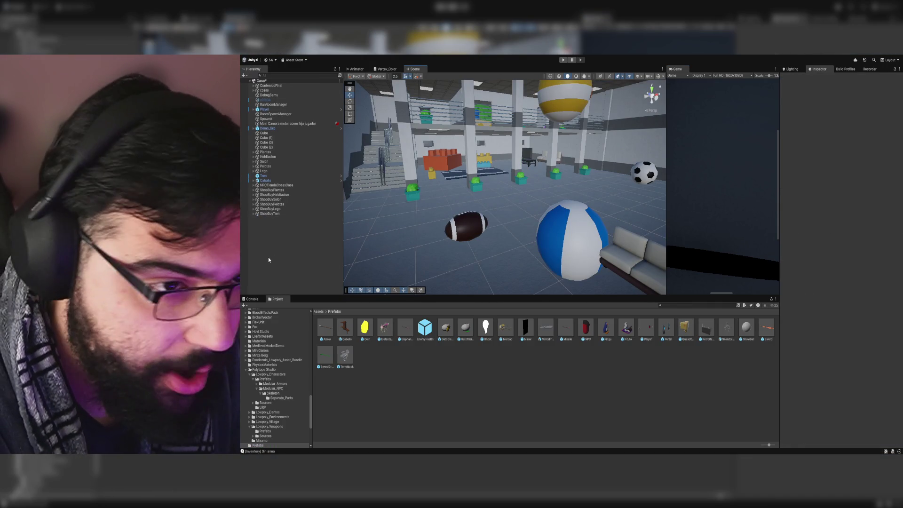
click(272, 258)
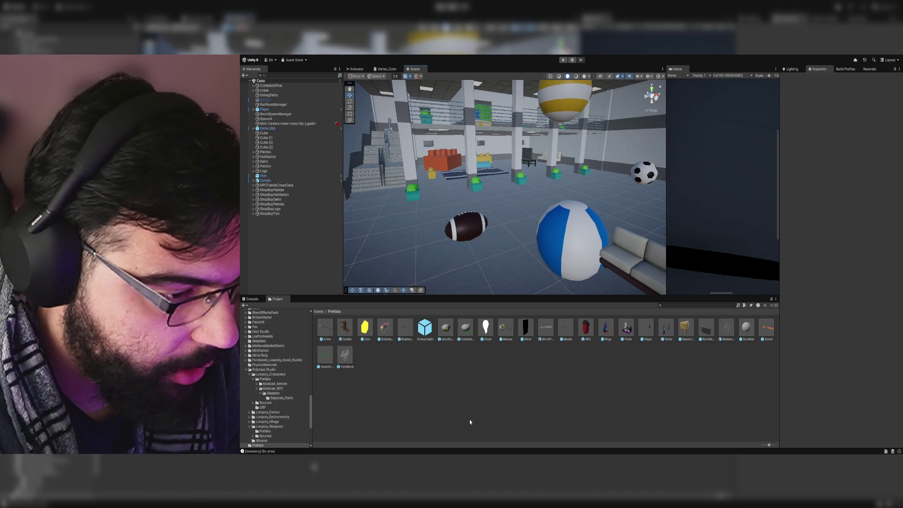
key(alt+Tab)
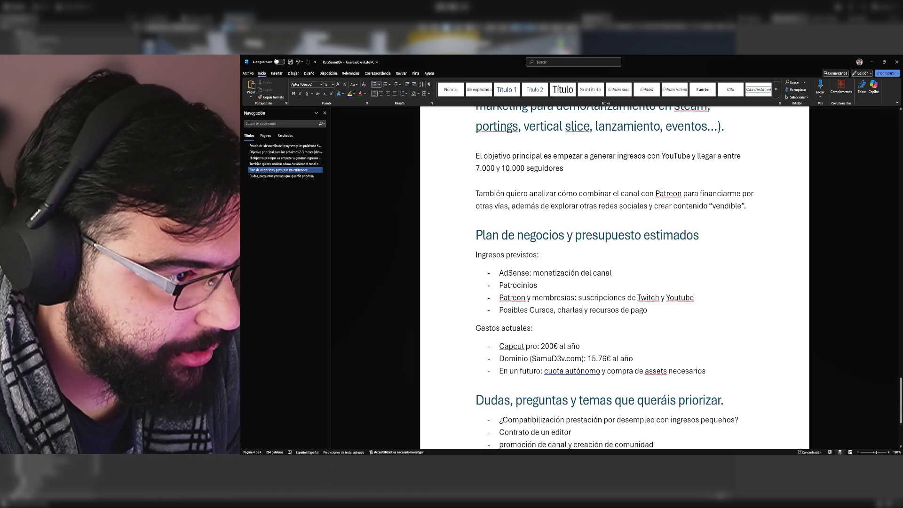
Step: Switch from the business-plan document back to the Unity editor
key(alt+Tab)
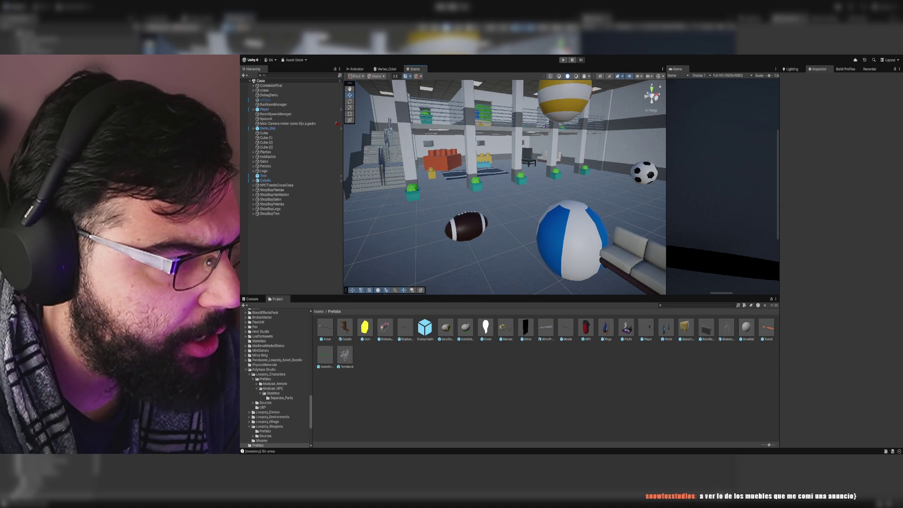
Step: Maximize the Game view and start Play mode
drag(768, 75, 765, 76)
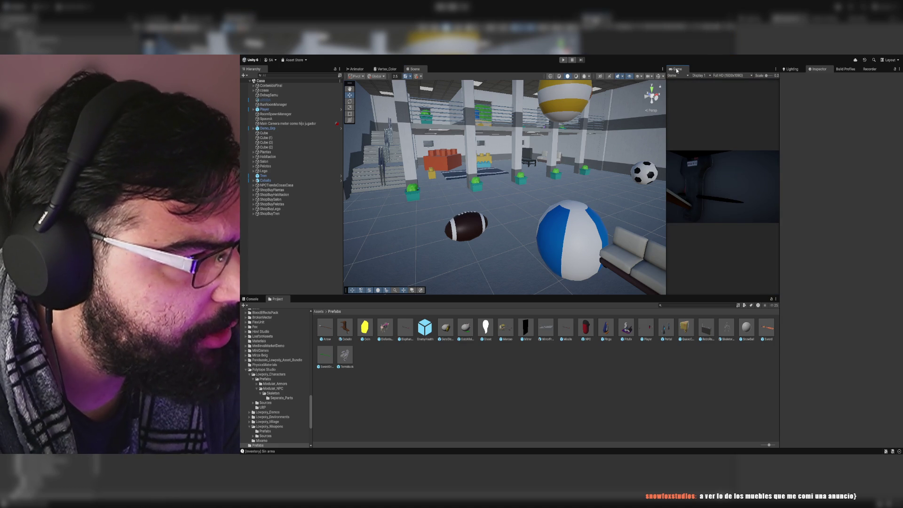
double_click(677, 70)
click(562, 60)
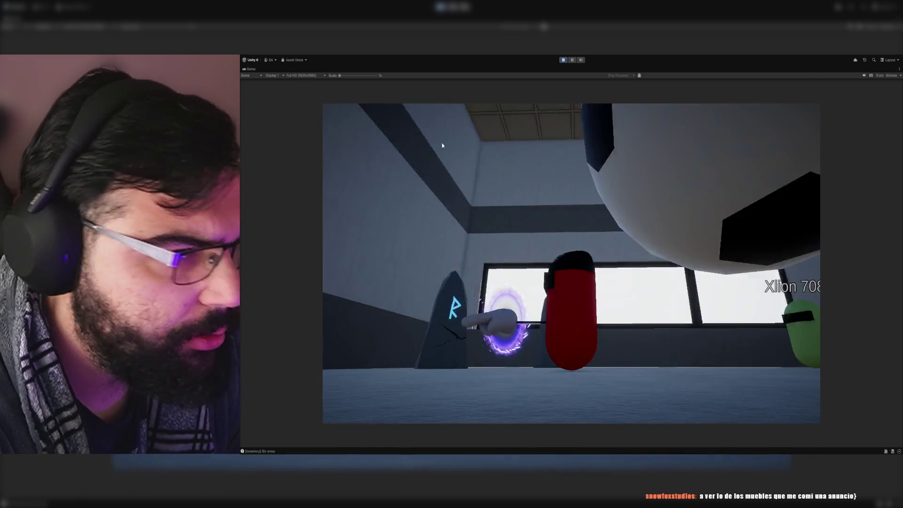
drag(341, 76, 344, 75)
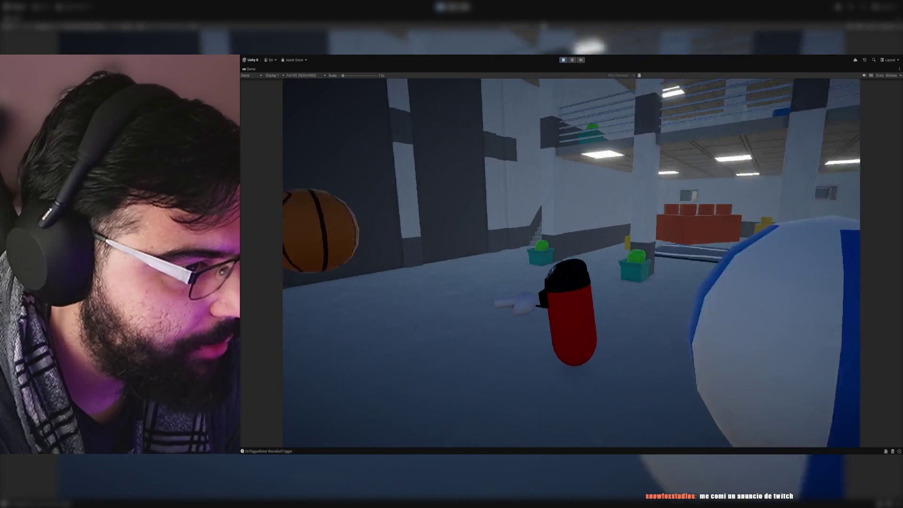
Step: Walk the red capsule up the stairs, through the toy-block room, and into the plush-toy room
key(w)
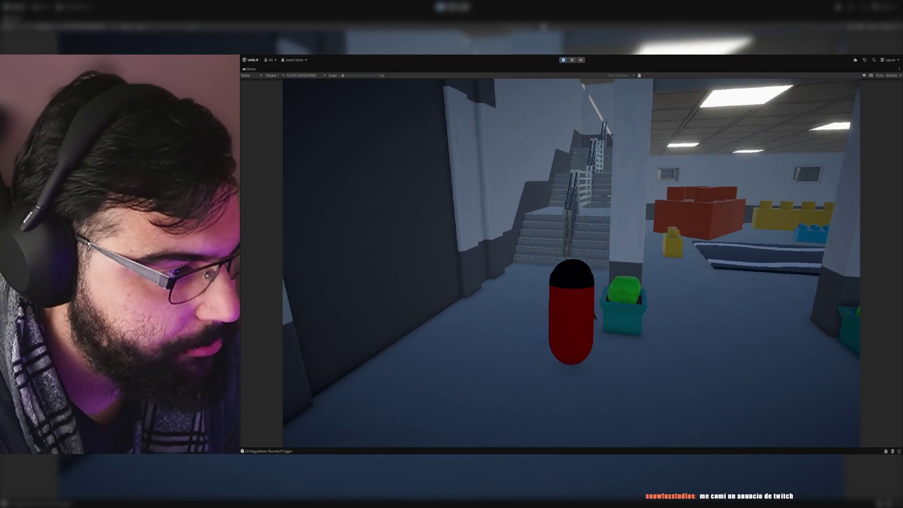
key(w)
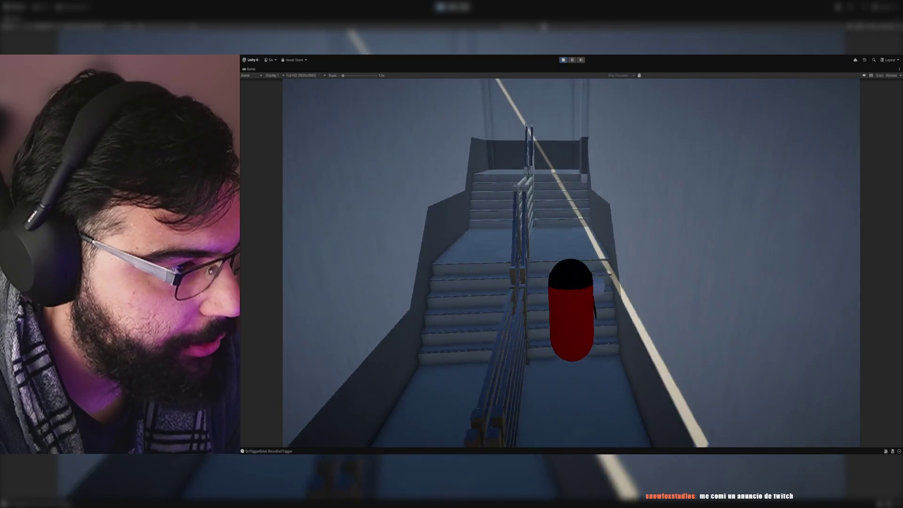
key(w)
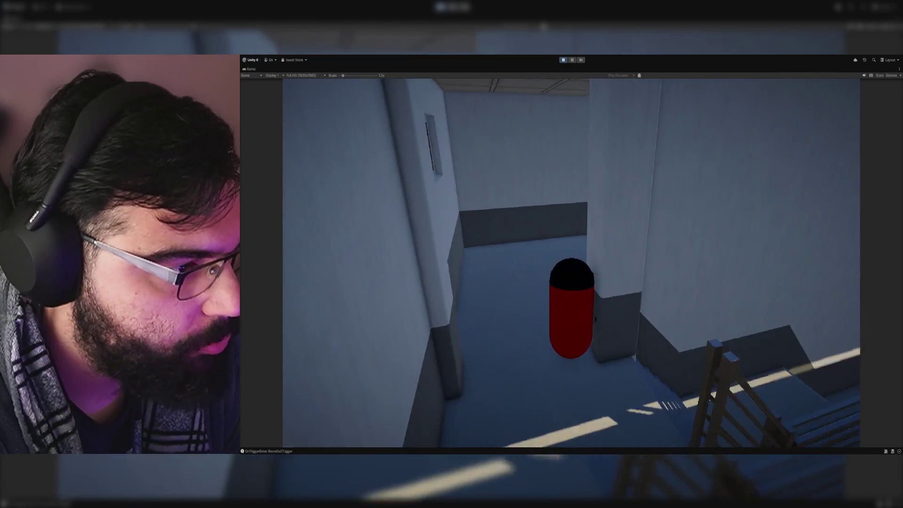
key(w)
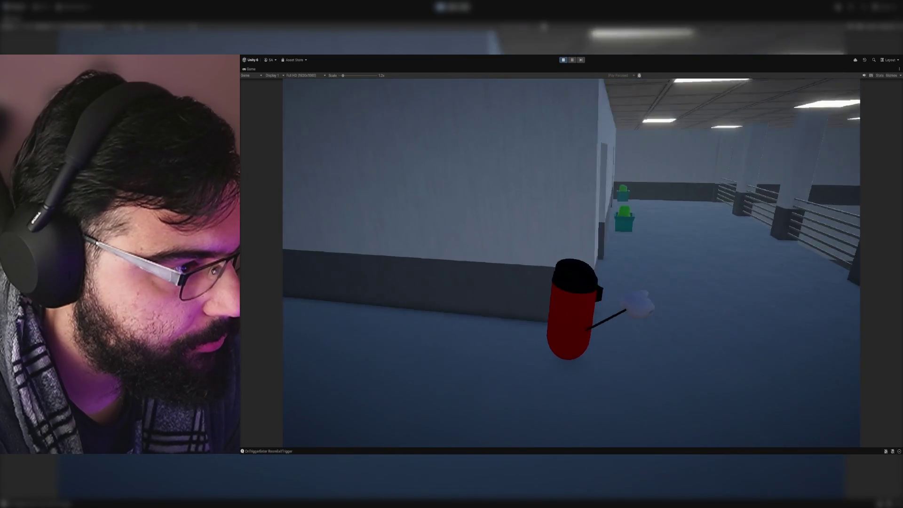
key(w)
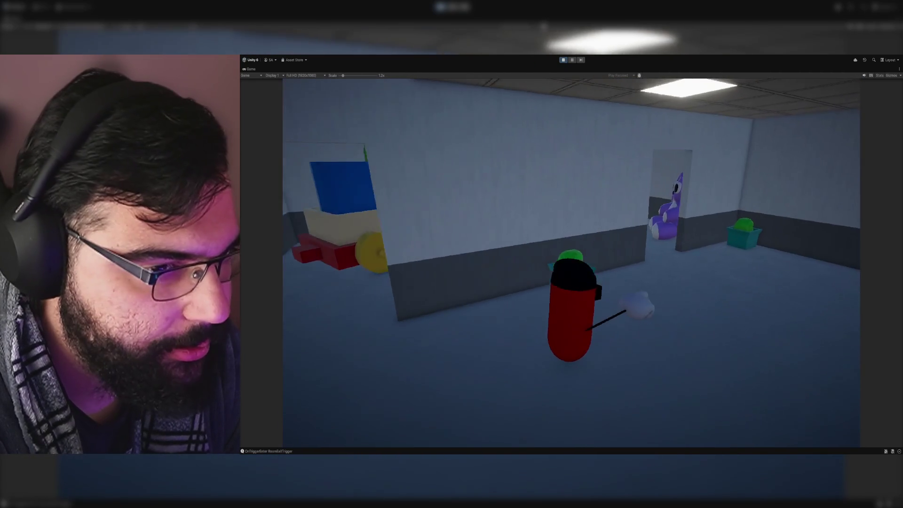
key(w)
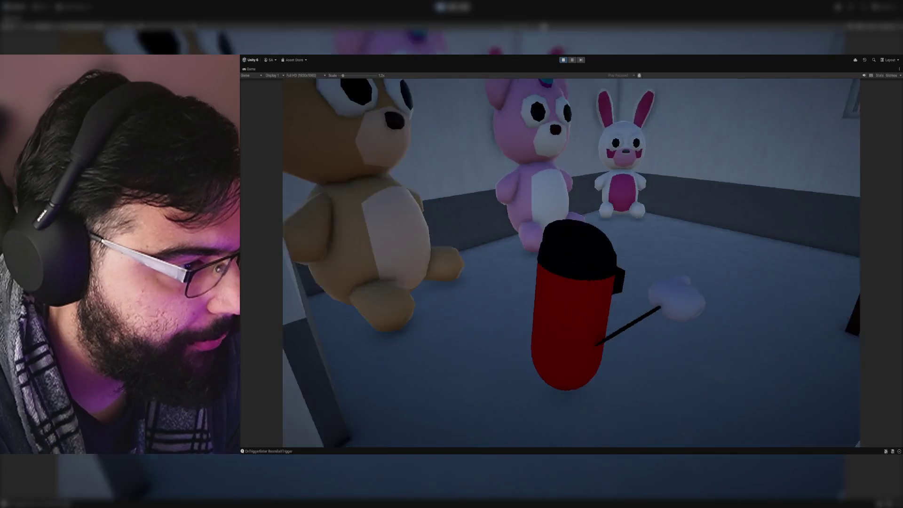
key(w)
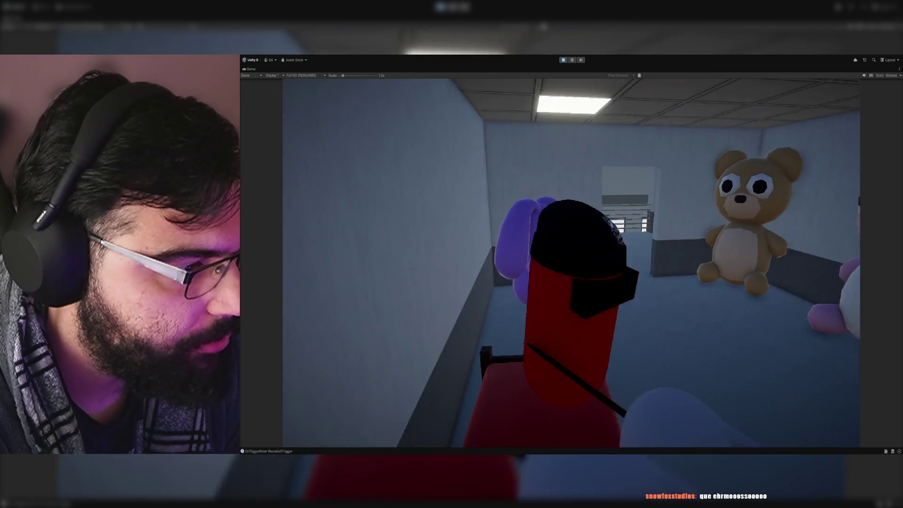
key(w)
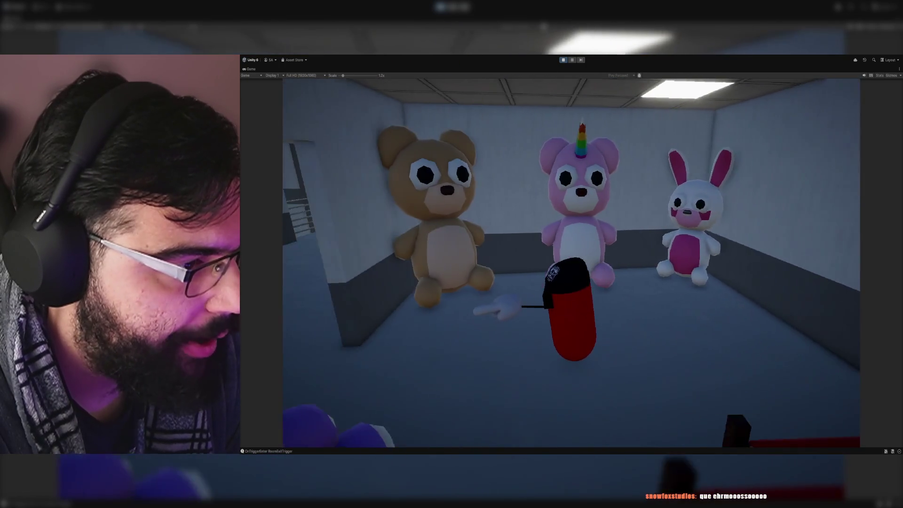
key(w)
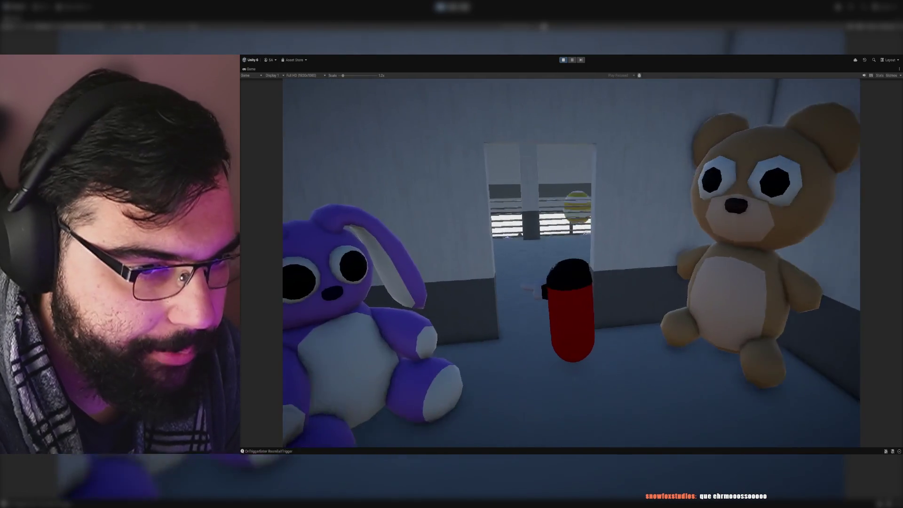
Step: Walk past the railing into the ball hall, around the soccer, beach and striped balls, then stop play
key(w)
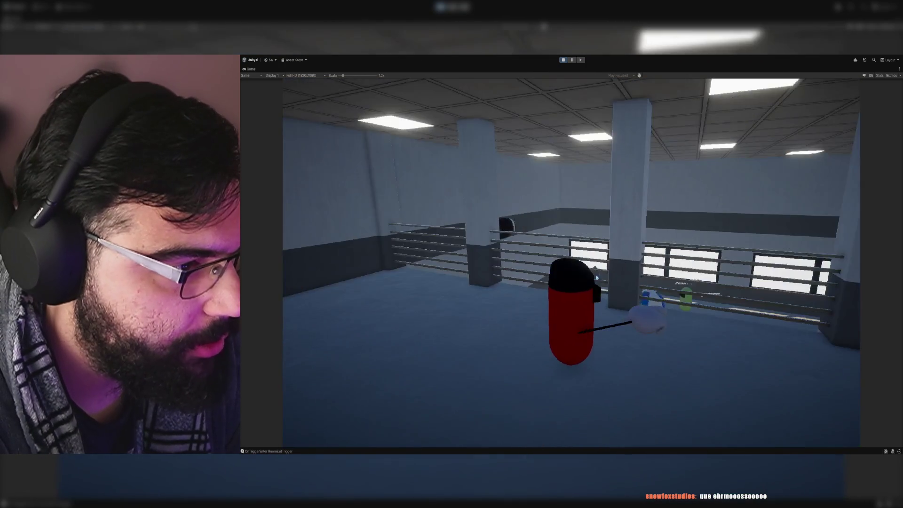
key(w)
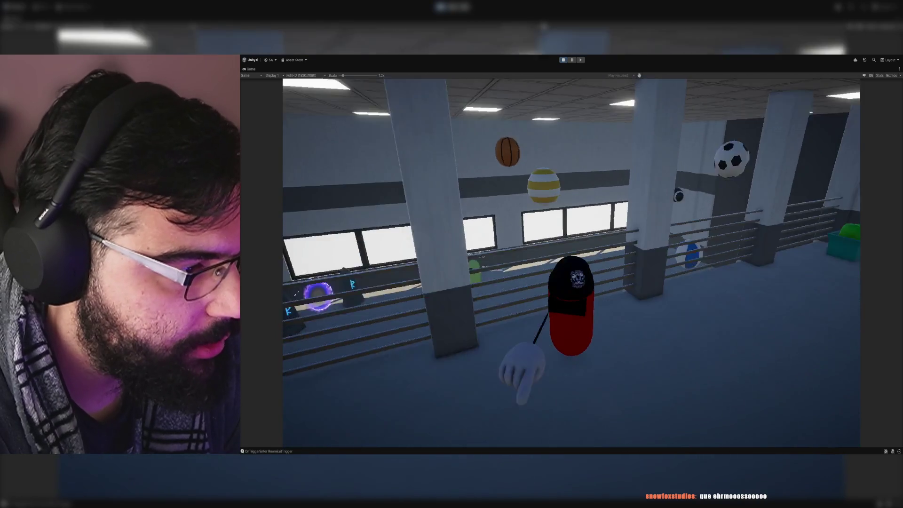
key(w)
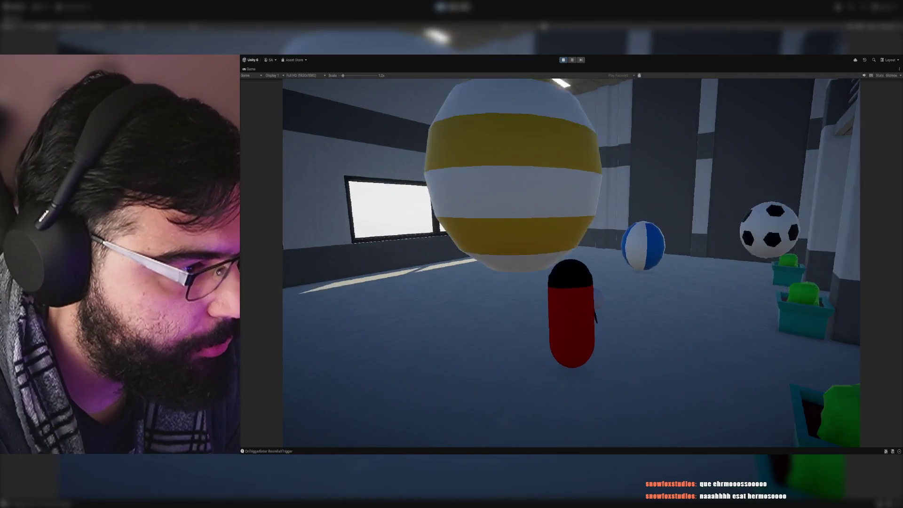
key(w)
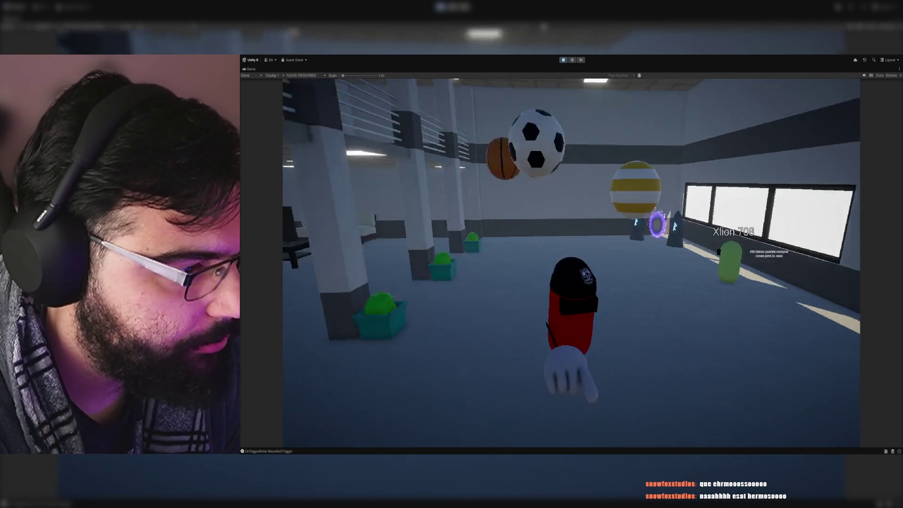
key(w)
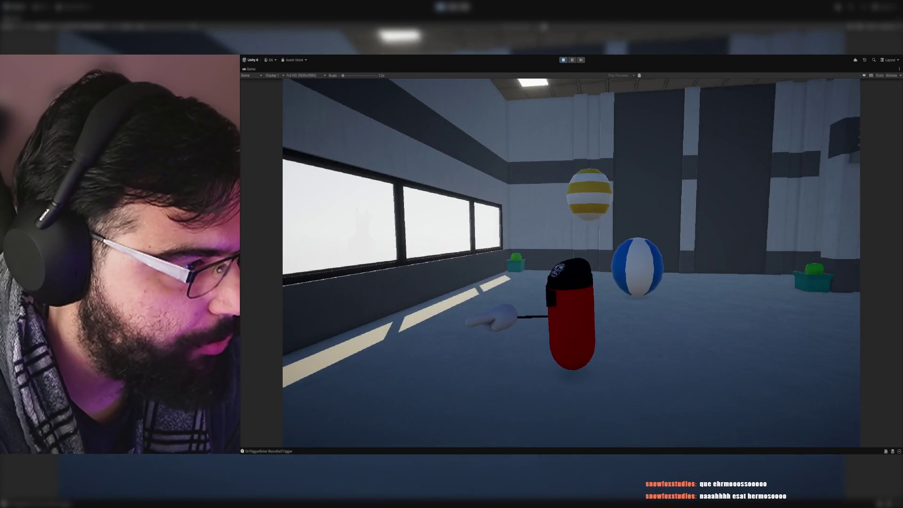
key(w)
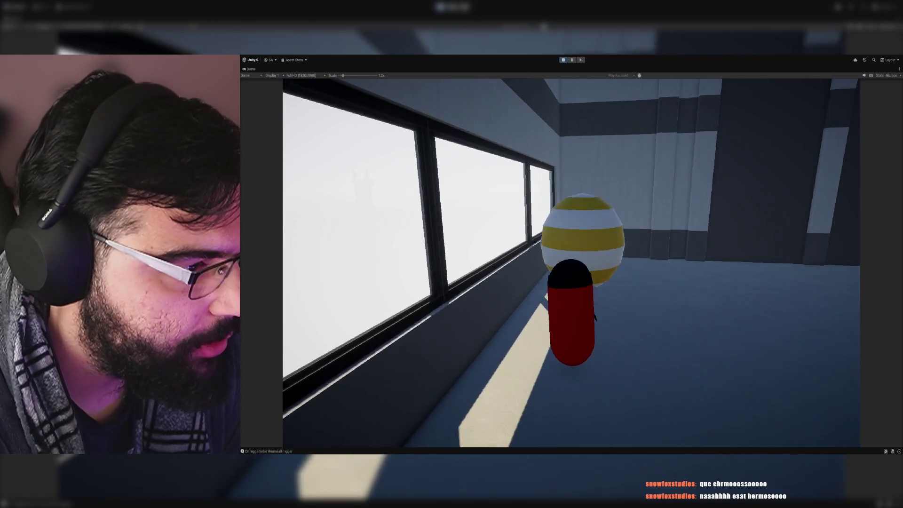
key(w)
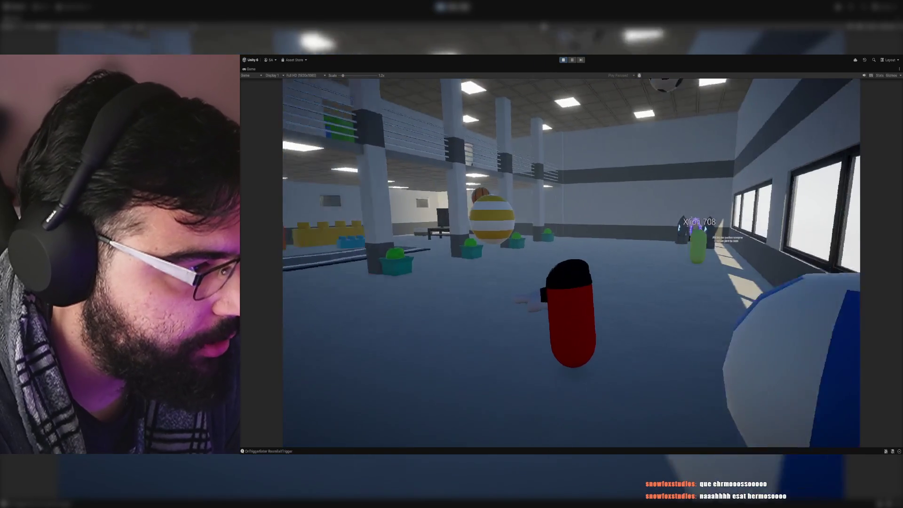
key(w)
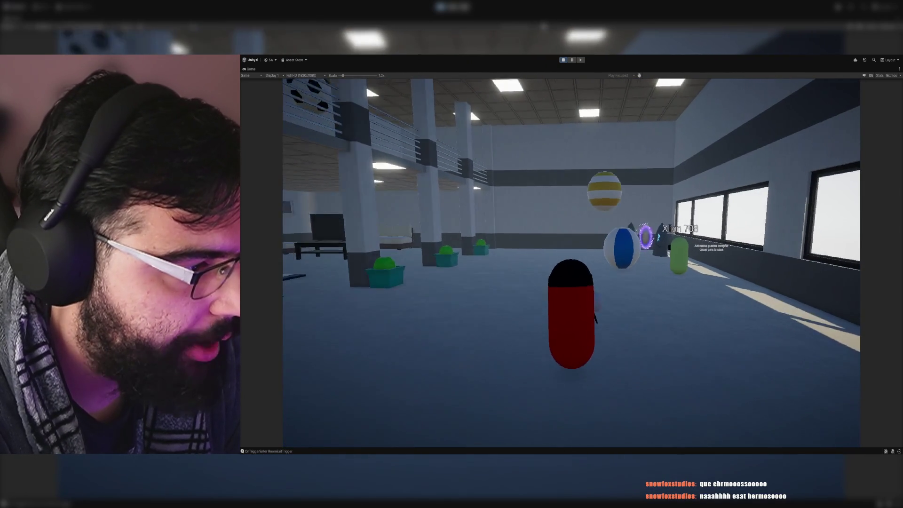
key(w)
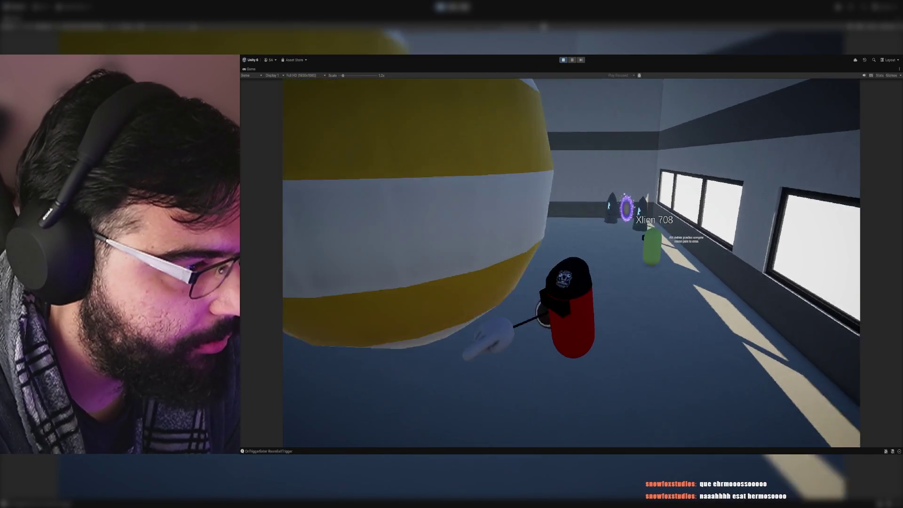
key(w)
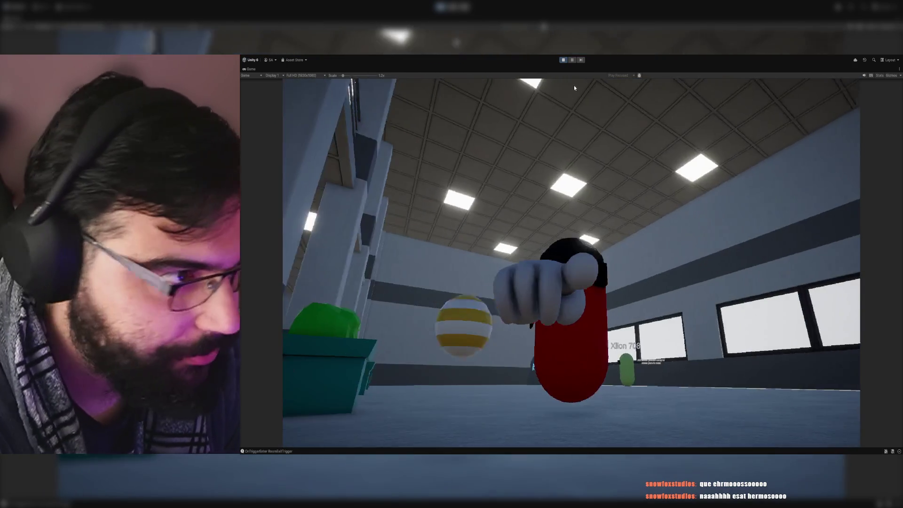
click(564, 60)
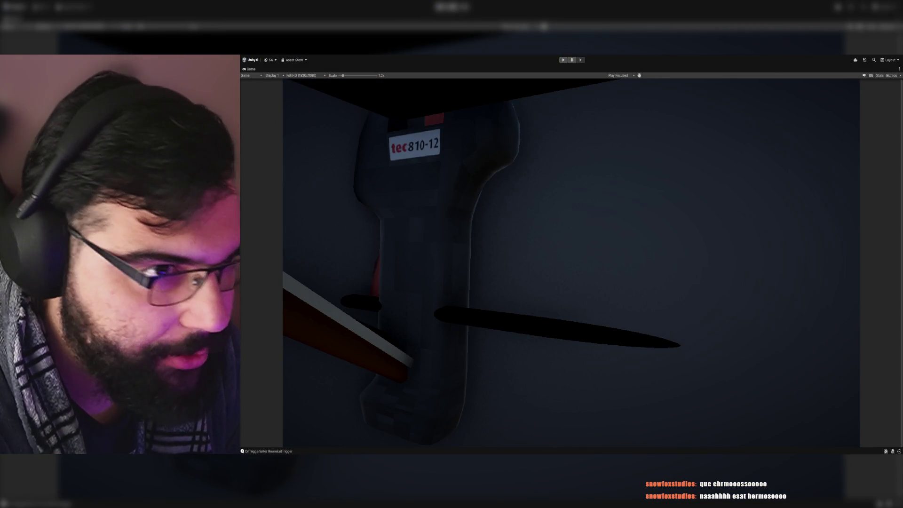
Step: Restore the full editor layout and switch to the browser showing the Twitch channel
double_click(252, 70)
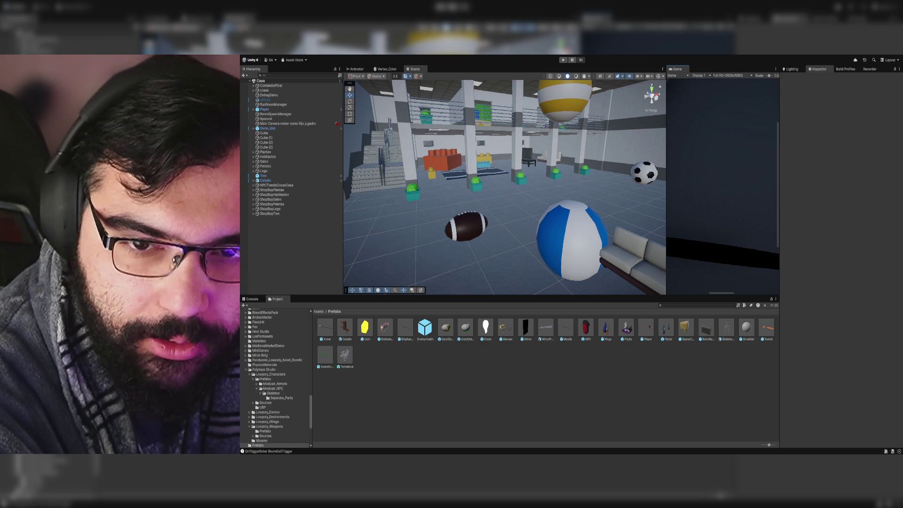
key(alt+Tab)
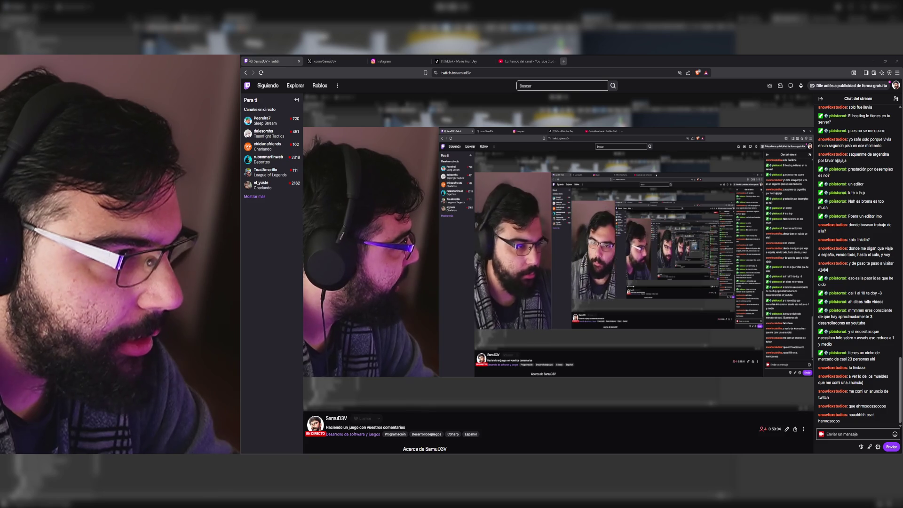
Step: Load the Sketchfab 'Boss Fight Arena/PVP Arena' model page in a new tab from the copied link
click(567, 63)
key(ctrl+v)
key(Return)
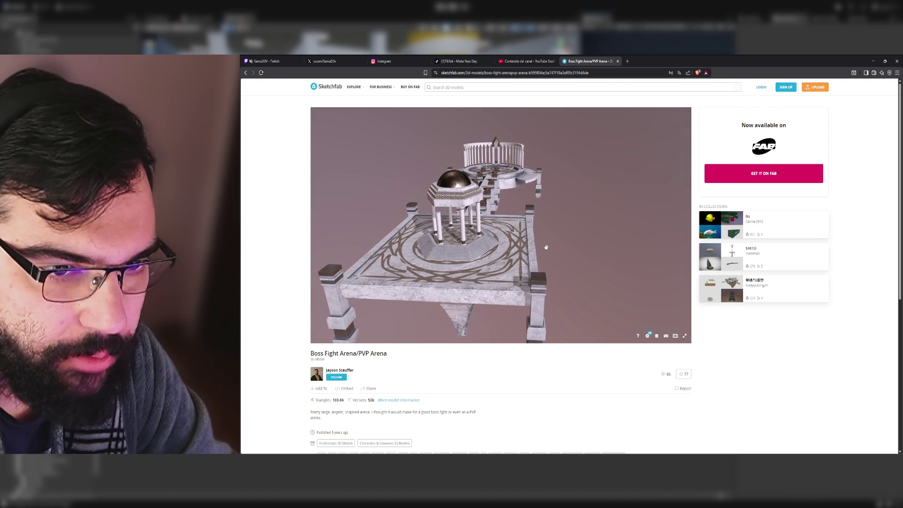
Step: Orbit and zoom the Boss Fight Arena model to examine the columned gazebo platform
drag(527, 246, 525, 249)
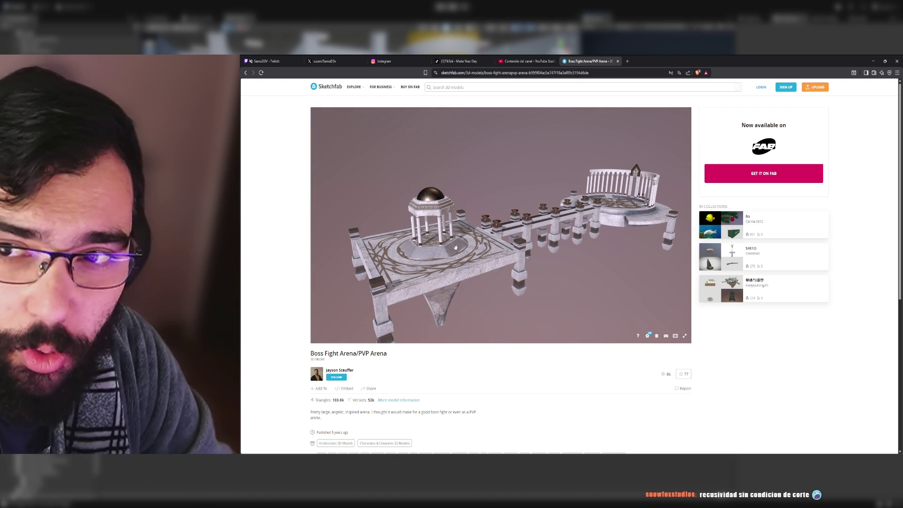
drag(458, 248, 569, 243)
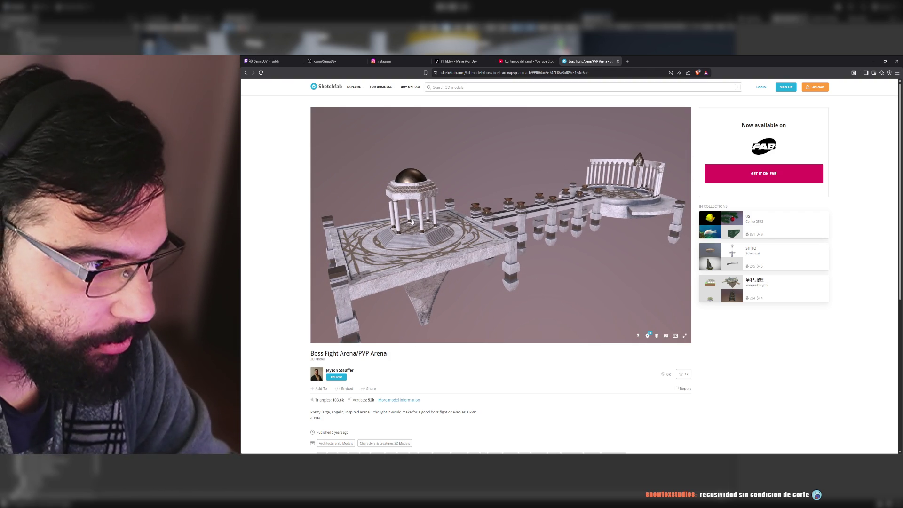
double_click(600, 202)
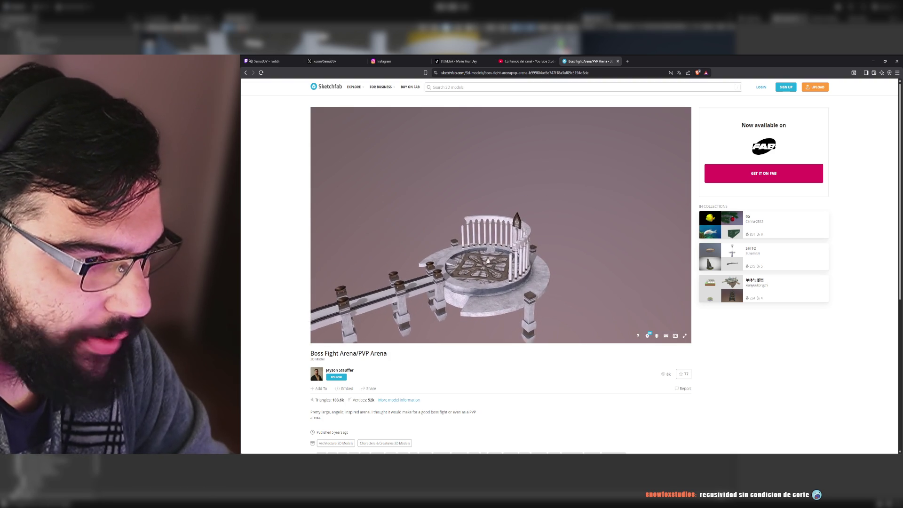
mouse_move(488, 261)
mouse_down()
mouse_move(644, 217)
mouse_move(536, 221)
mouse_up()
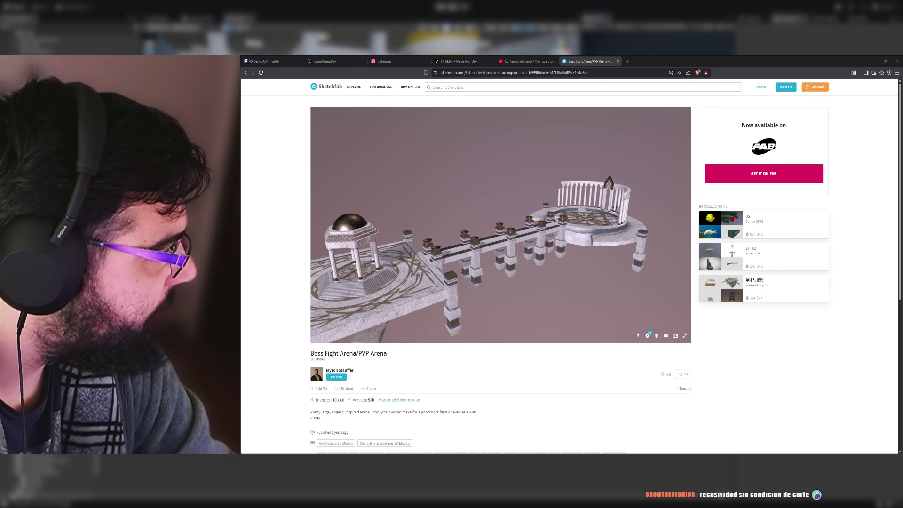
Step: Open the sonic-rangers-neo-vortex-boss-fight-arena model page in a new tab
key(ctrl+t)
key(ctrl+v)
key(Return)
drag(313, 353, 344, 350)
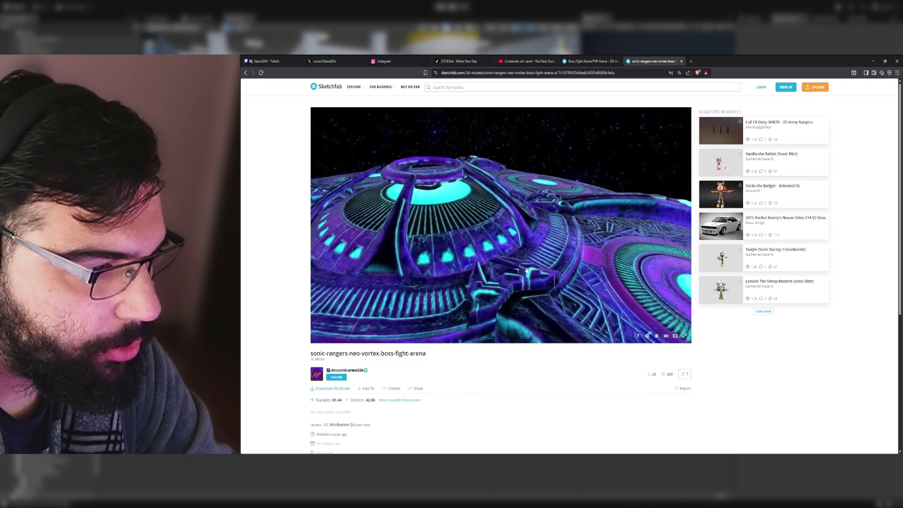
Step: View the Sonic saucer arena from below, revisit the Boss Fight Arena page, and start a new tab
drag(528, 259, 515, 183)
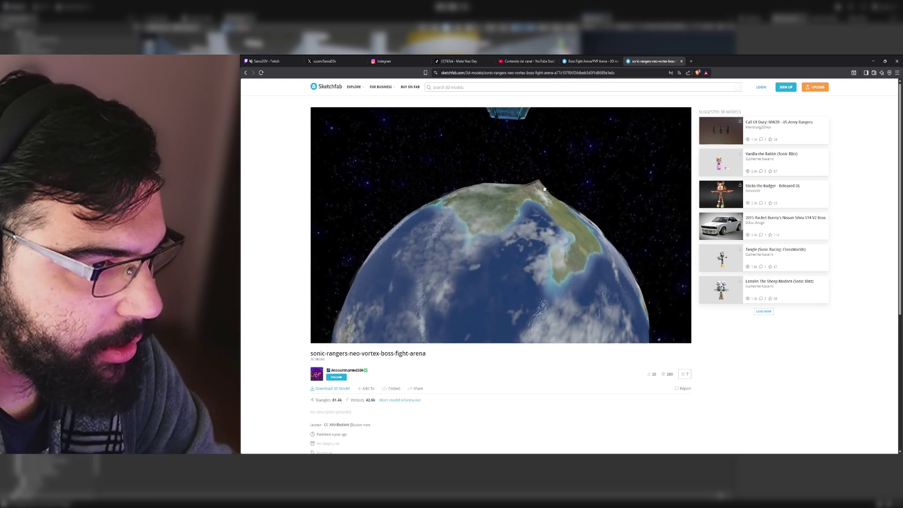
drag(531, 247, 537, 210)
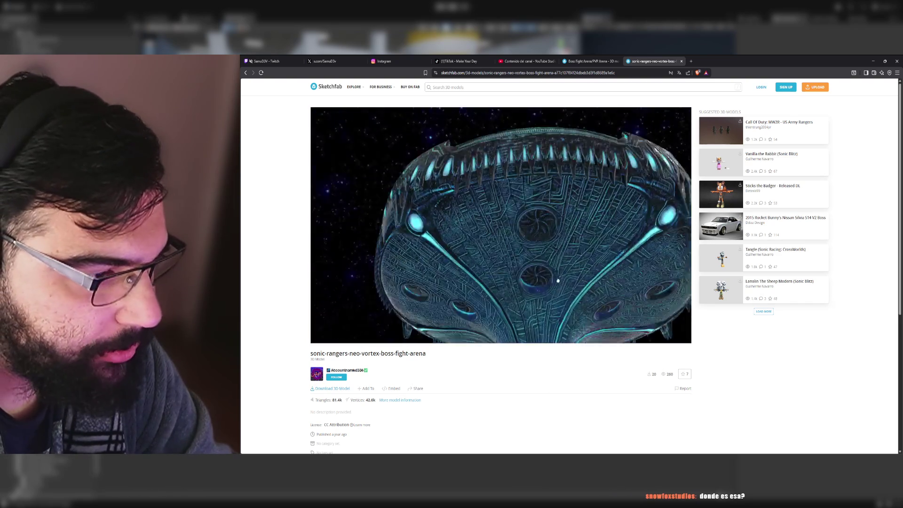
click(593, 58)
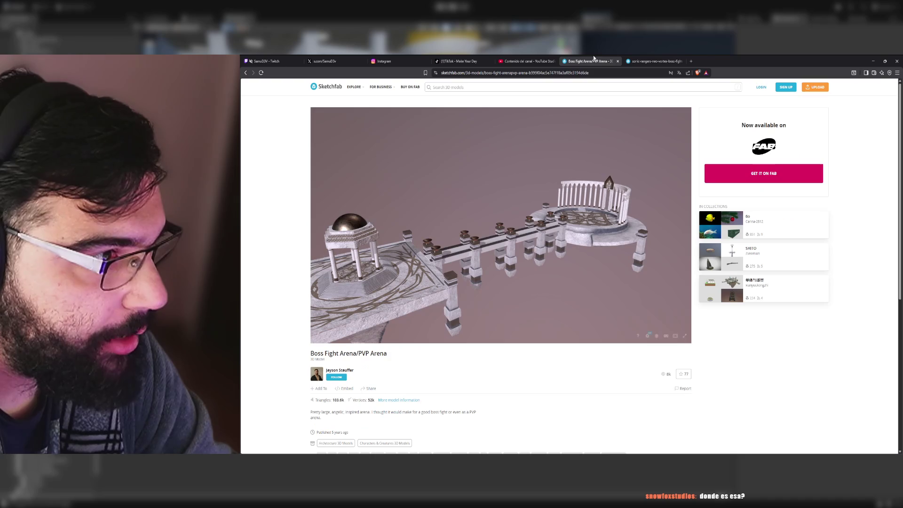
scroll(466, 320, down, 2)
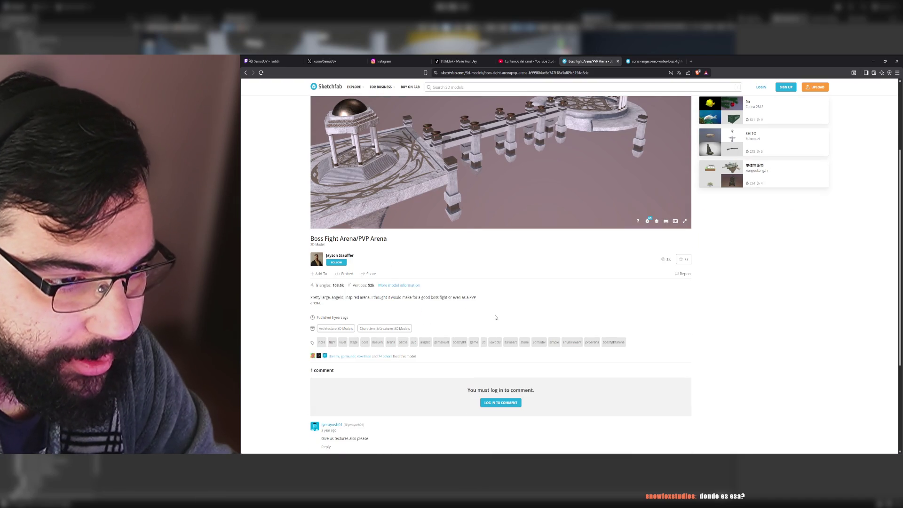
scroll(500, 317, up, 2)
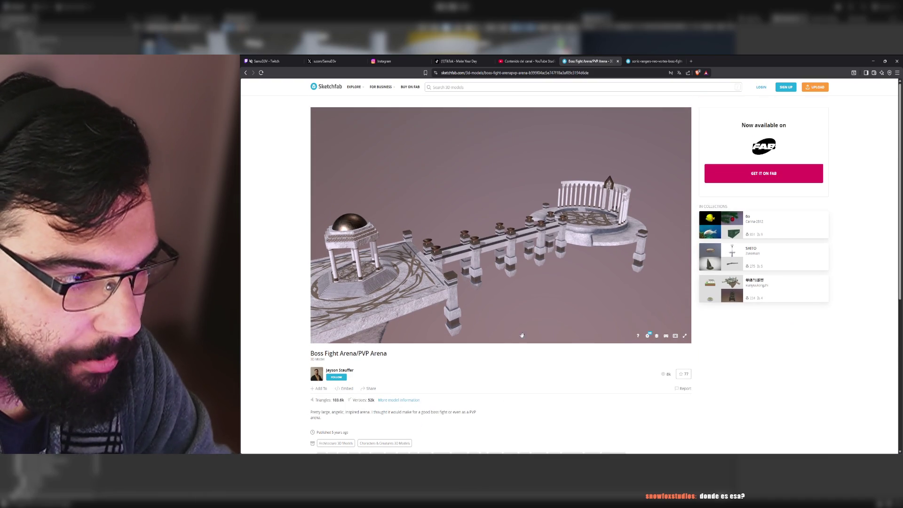
scroll(594, 327, down, 3)
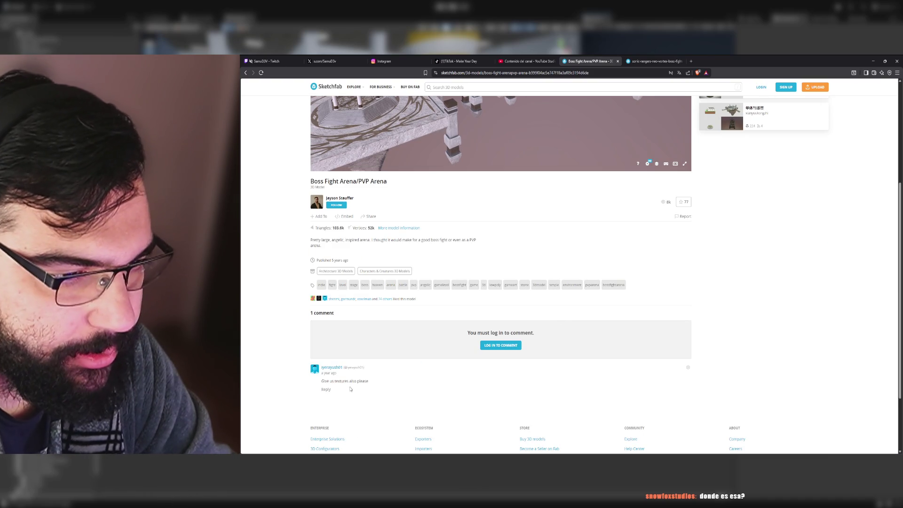
scroll(385, 394, up, 3)
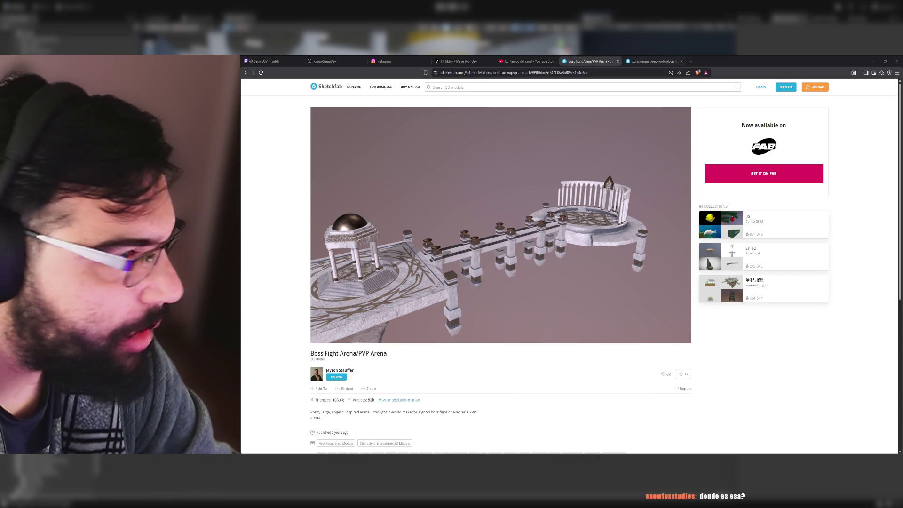
click(691, 61)
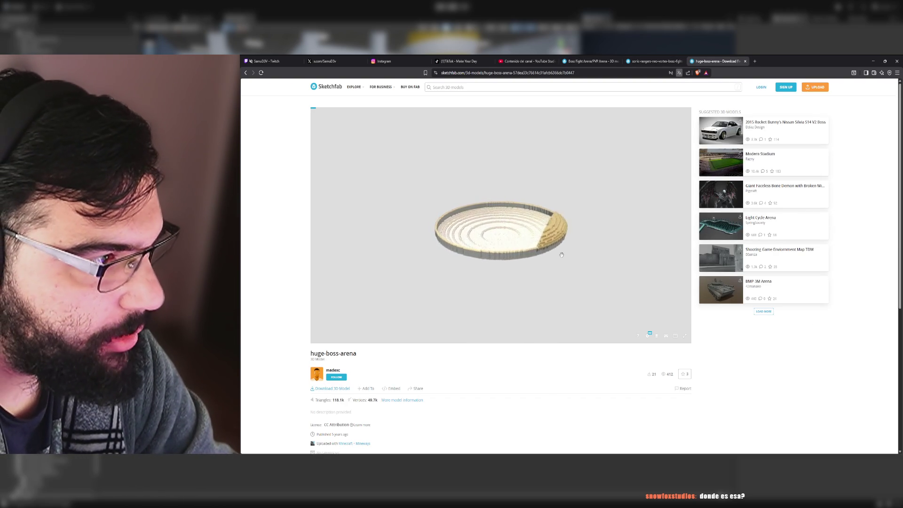
Step: Orbit and zoom into the huge boss arena to inspect its stands
scroll(518, 266, up, 5)
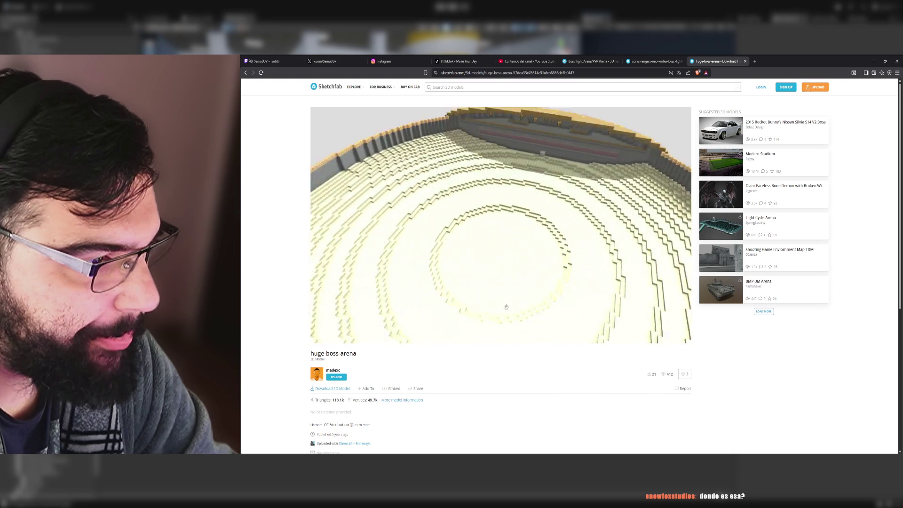
mouse_move(506, 296)
mouse_down()
mouse_move(488, 252)
mouse_move(518, 268)
mouse_up()
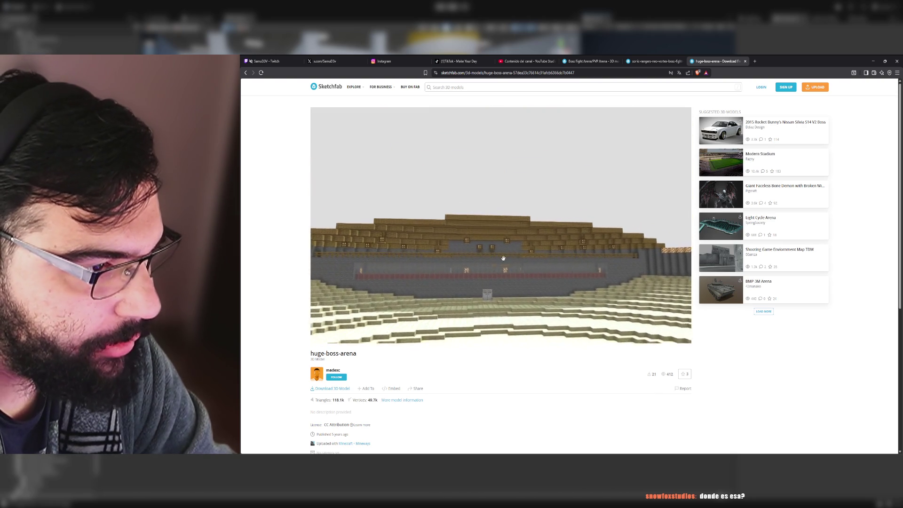
scroll(506, 264, up, 2)
scroll(505, 258, up, 3)
mouse_move(505, 258)
mouse_down()
mouse_move(649, 251)
mouse_move(558, 268)
mouse_up()
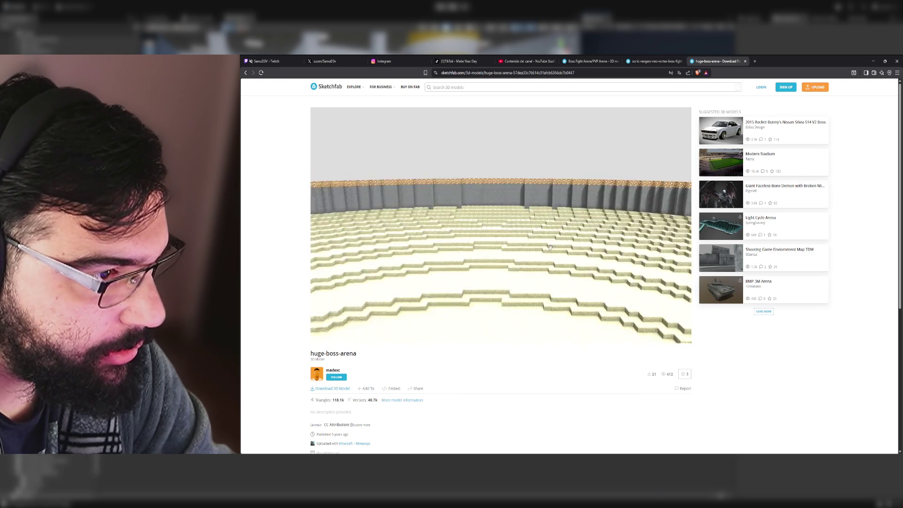
scroll(548, 271, down, 2)
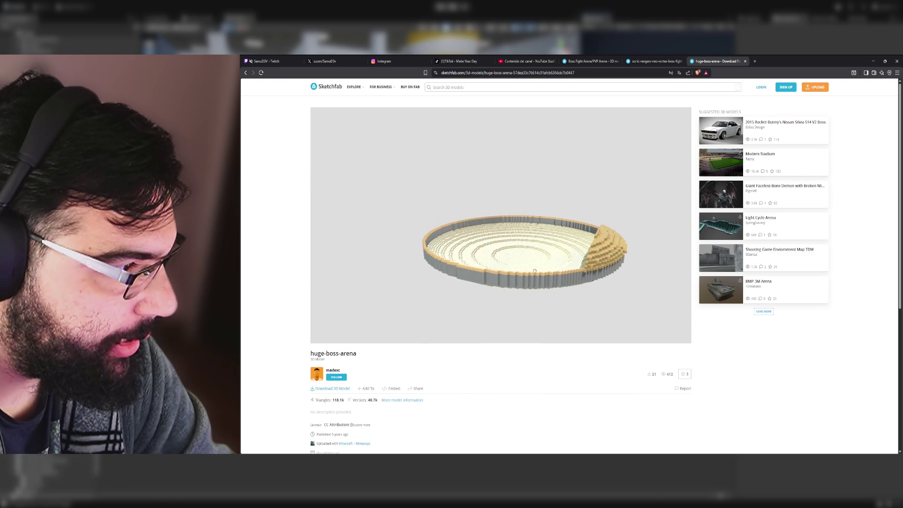
Step: Inspect the Shooting Game Environment Map TDM, close it, and return to the sonic-rangers arena tab
click(757, 253)
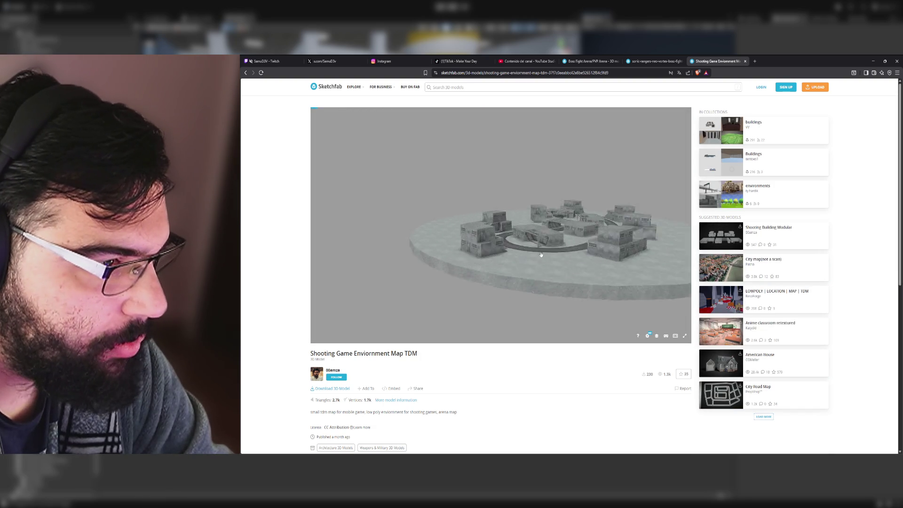
scroll(614, 272, down, 10)
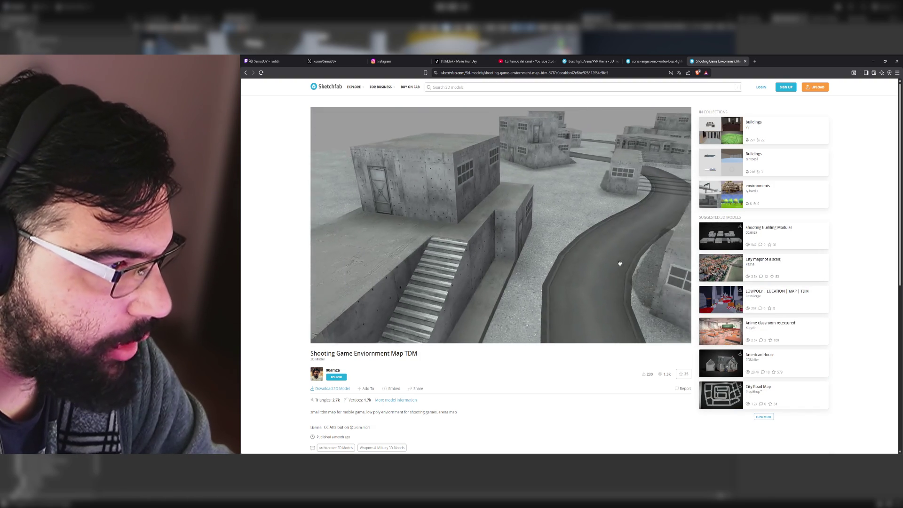
mouse_move(584, 236)
mouse_down()
mouse_move(571, 233)
mouse_move(586, 181)
mouse_move(564, 217)
mouse_move(578, 202)
mouse_up()
click(745, 61)
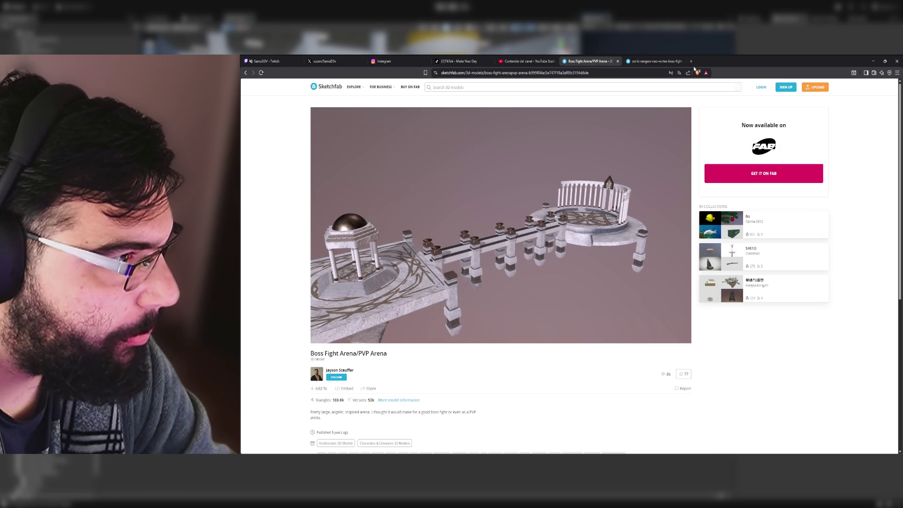
drag(572, 224, 568, 202)
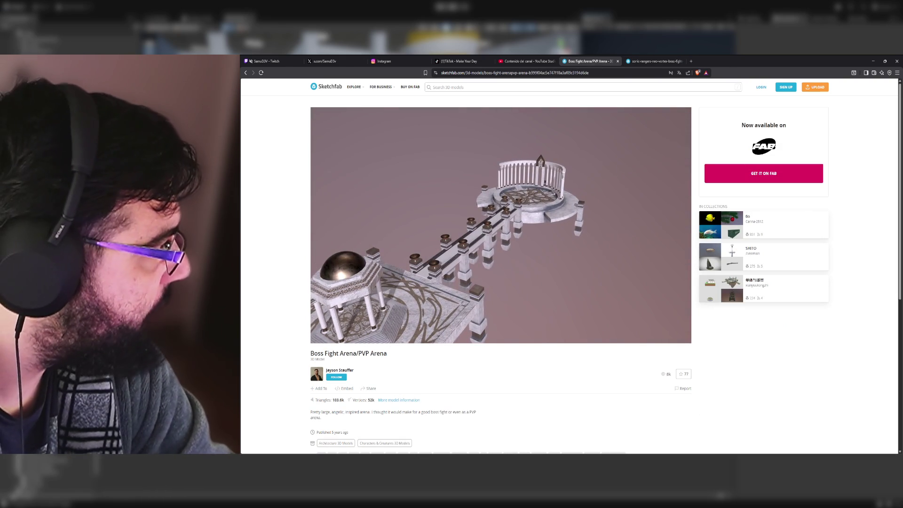
key(ctrl+Tab)
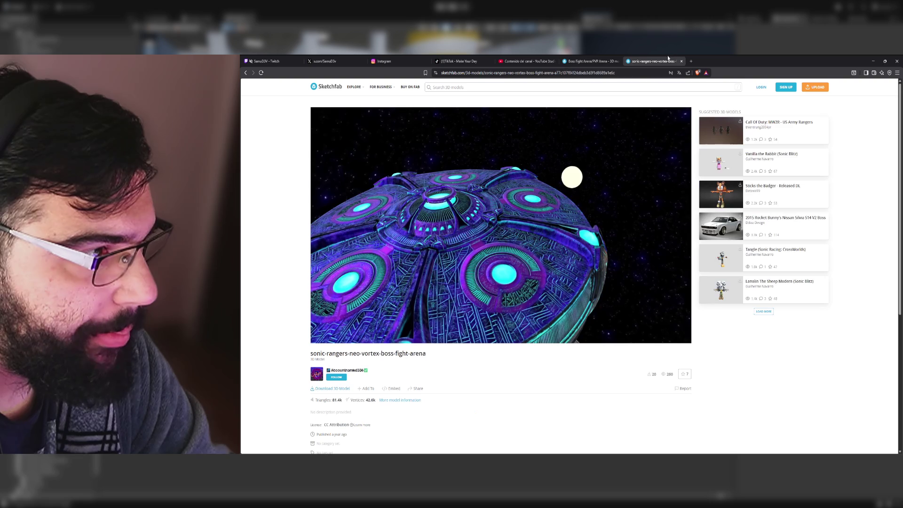
Step: Search Sketchfab for 'arena' and open Doric Arena in a background tab
click(454, 87)
text(arena)
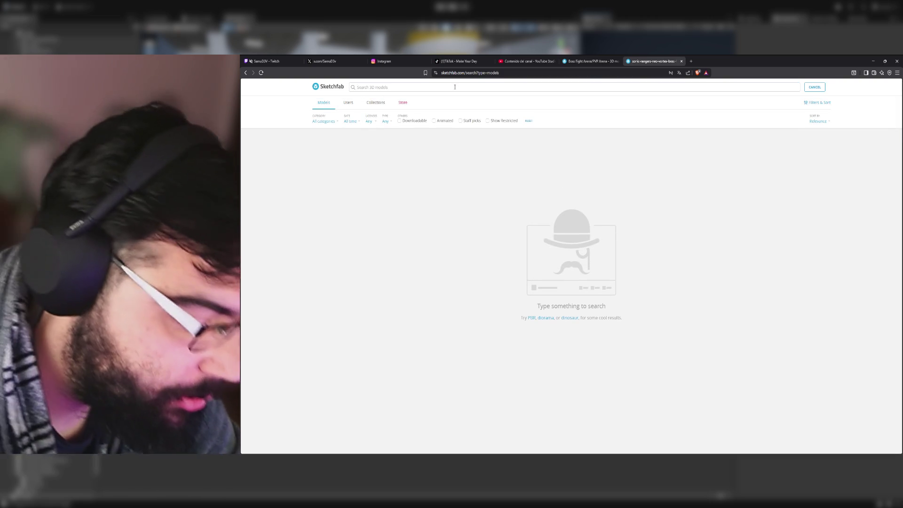
key(Return)
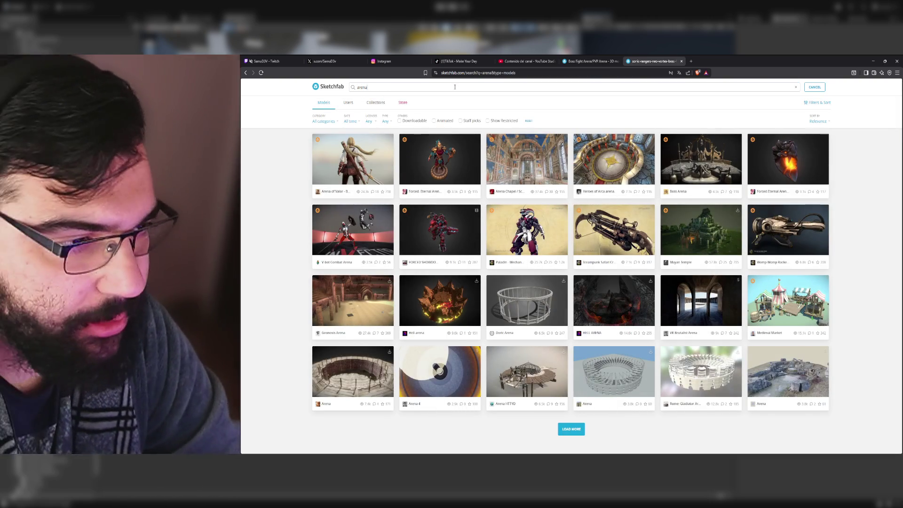
middle_click(533, 313)
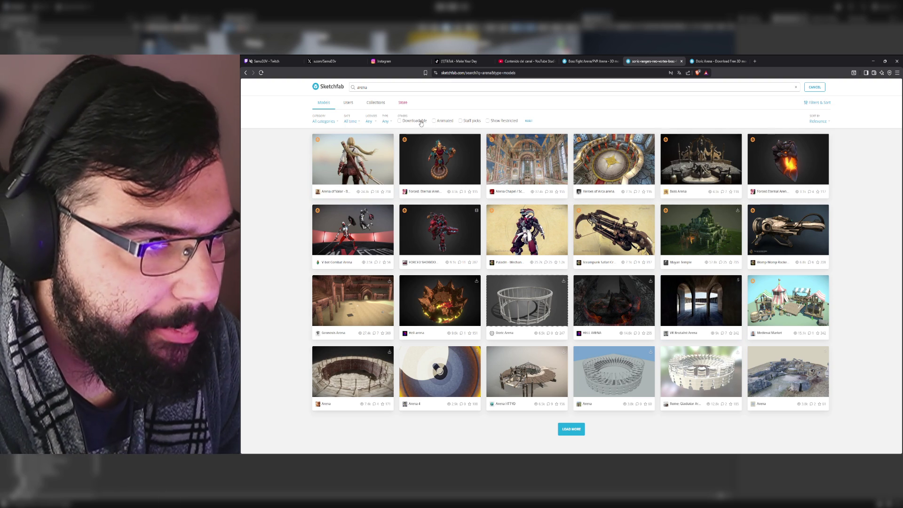
Step: Filter results to downloadable CC0 and Free Standard models, then open Low Poly Sci-fi Fighting Stage
click(399, 121)
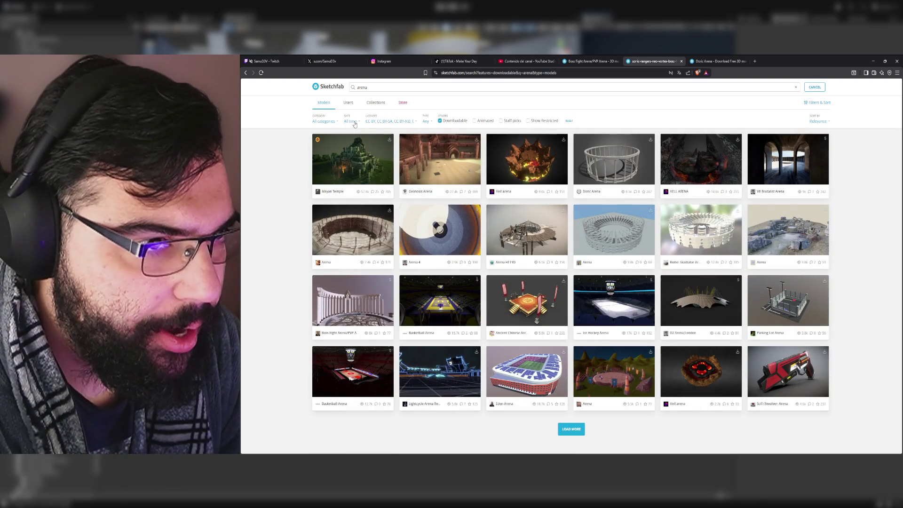
click(426, 121)
click(350, 122)
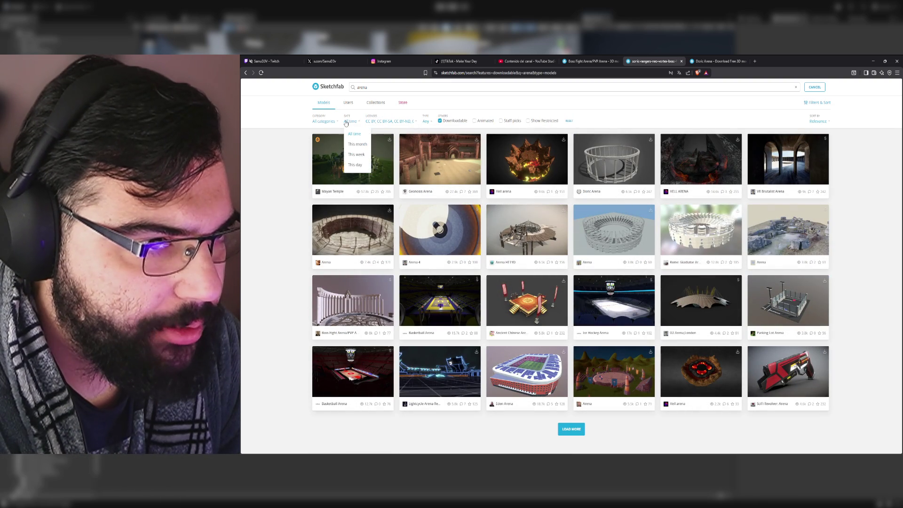
click(380, 121)
click(328, 121)
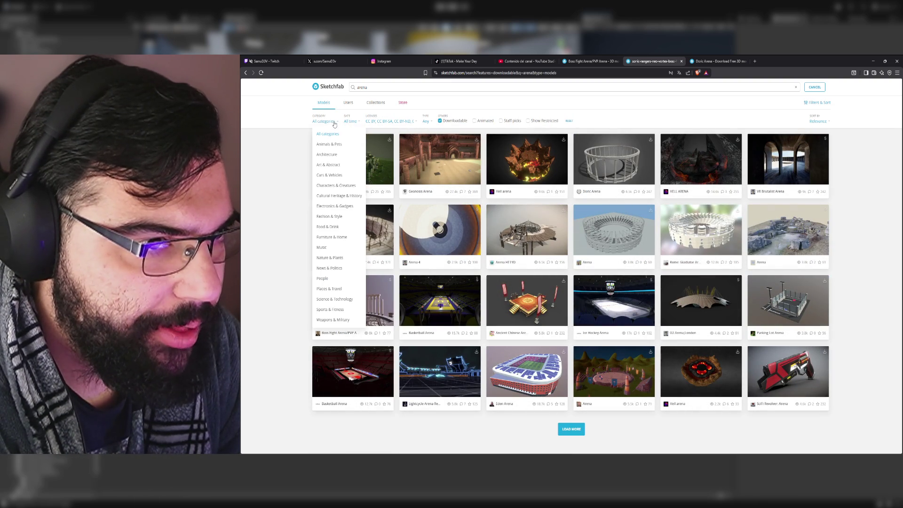
click(390, 121)
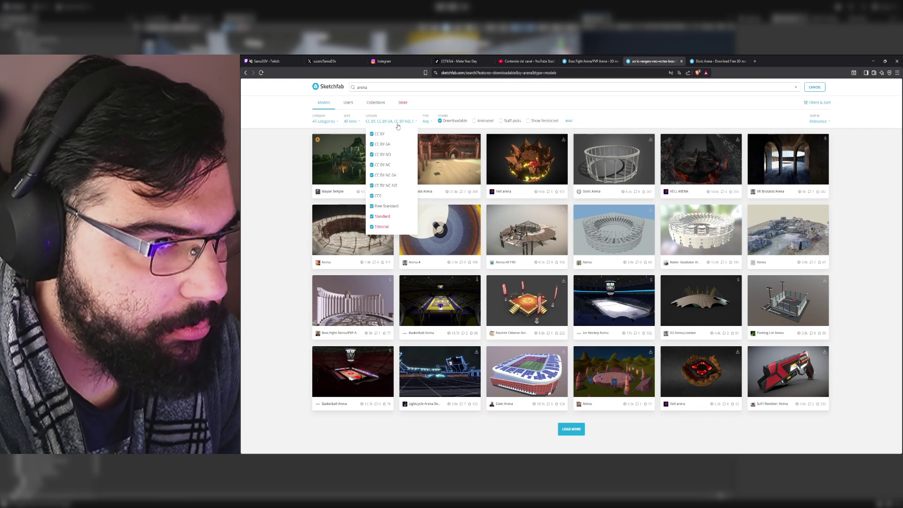
click(377, 196)
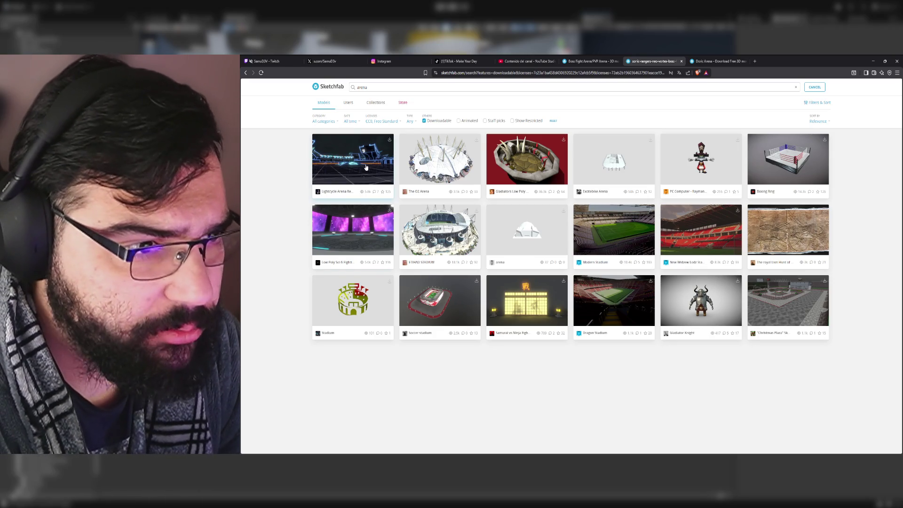
click(364, 219)
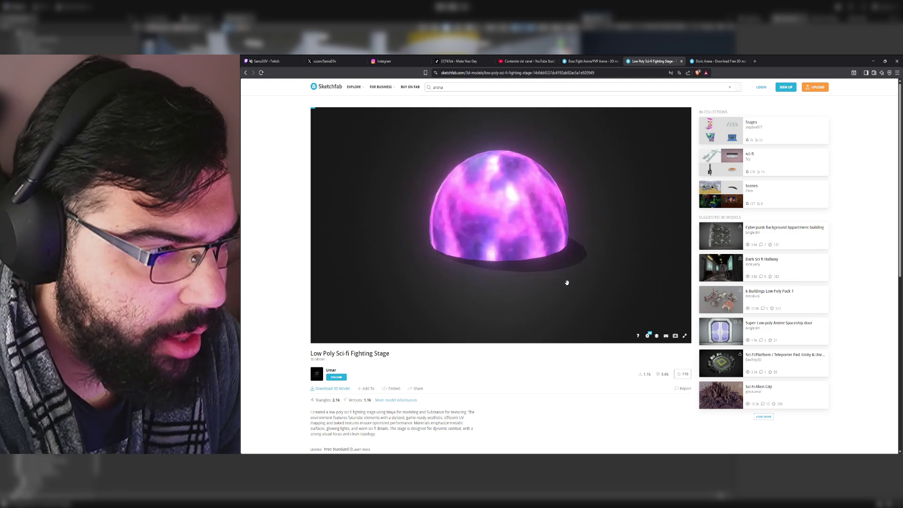
Step: Orbit the Low Poly Sci-fi Fighting Stage, then load the Ratchet & Clank gameplay image in a new tab
mouse_move(595, 267)
mouse_down()
mouse_move(552, 268)
mouse_move(588, 264)
mouse_move(560, 264)
mouse_up()
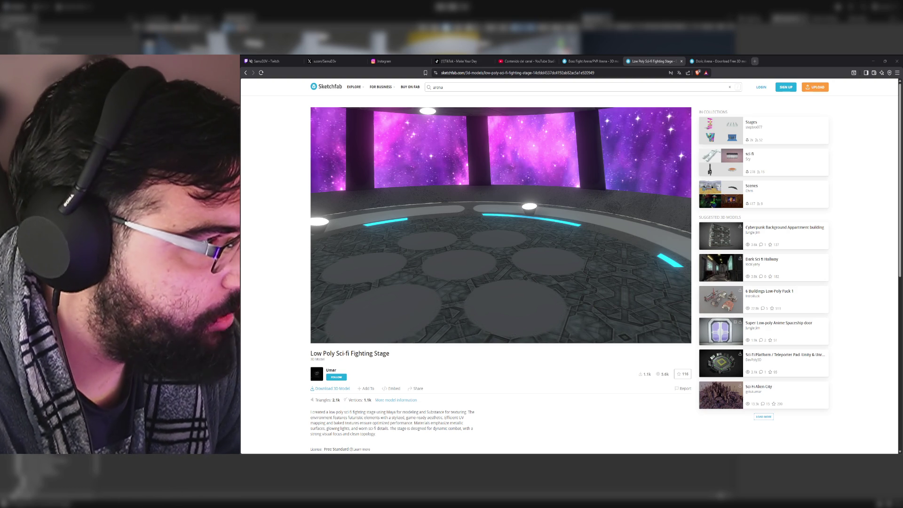
click(755, 61)
key(ctrl+v)
key(Return)
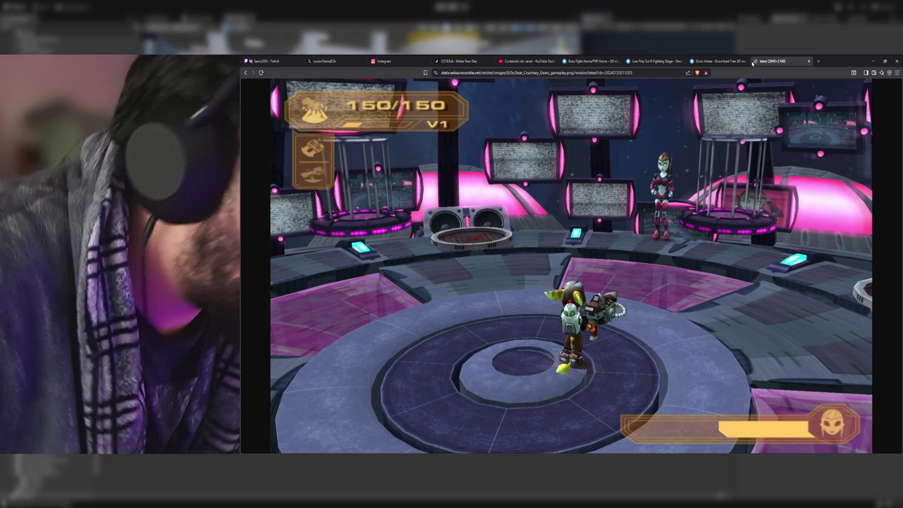
Step: Compare the Low Poly Sci-fi Fighting Stage against the Ratchet reference image, orbiting the stage
click(720, 61)
drag(677, 61, 737, 60)
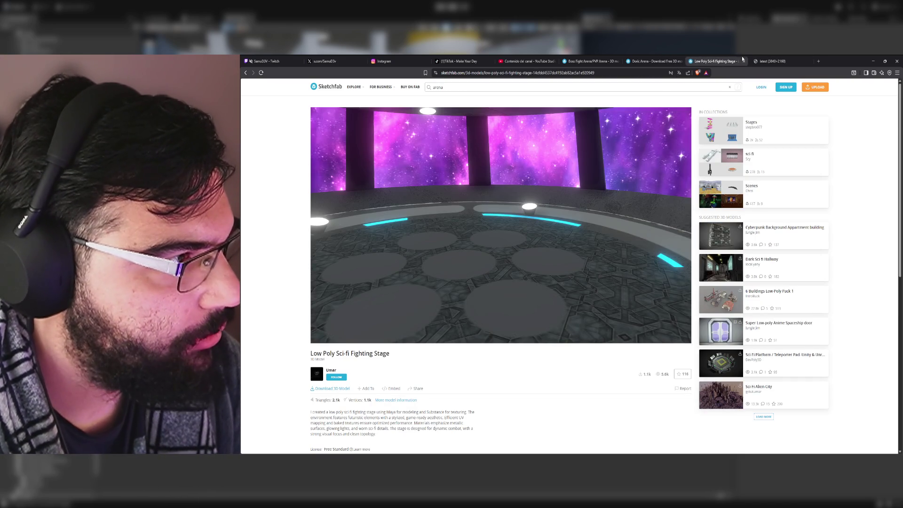
click(773, 61)
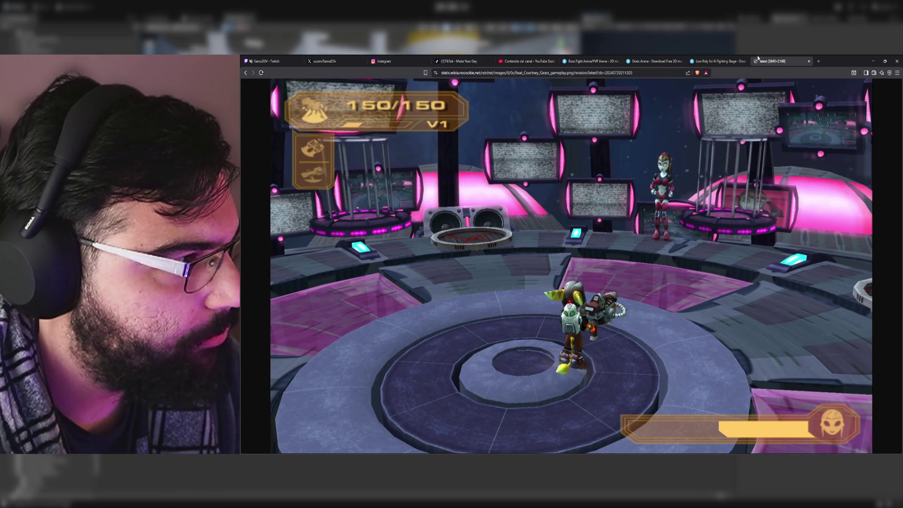
click(717, 62)
mouse_move(616, 237)
mouse_down()
mouse_move(579, 234)
mouse_move(588, 212)
mouse_move(673, 207)
mouse_move(504, 258)
mouse_move(528, 316)
mouse_up()
click(774, 61)
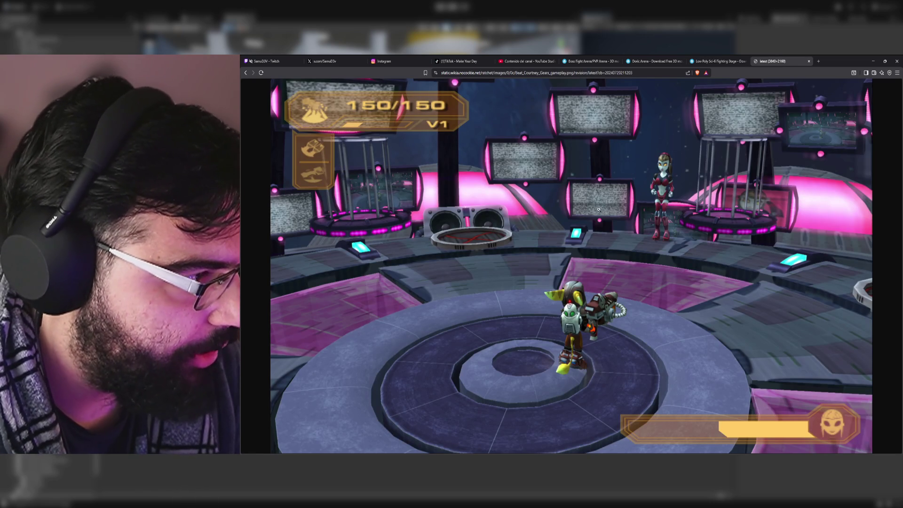
click(717, 61)
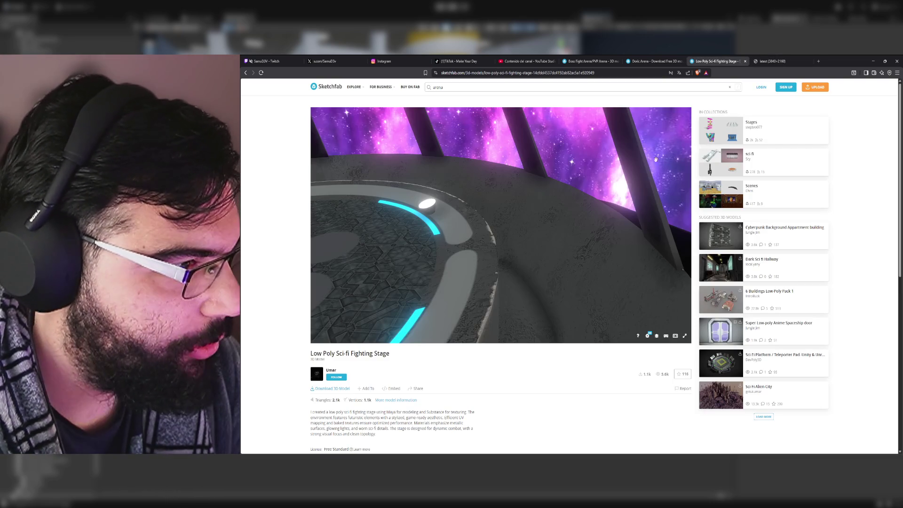
drag(468, 257, 617, 272)
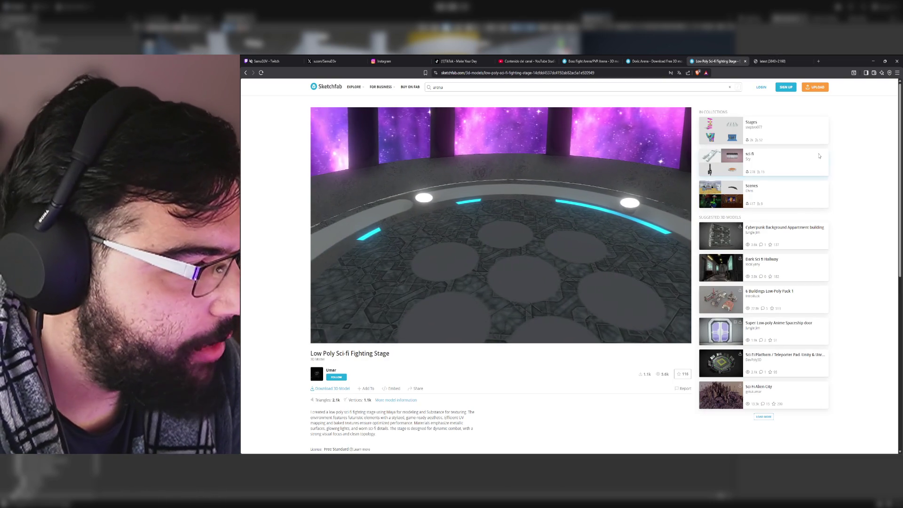
Step: Close the Low Poly stage tab, orbit the Doric Arena, then return to Boss Fight Arena
middle_click(716, 60)
click(653, 61)
mouse_move(539, 235)
mouse_down()
mouse_move(494, 312)
mouse_move(552, 261)
mouse_move(529, 242)
mouse_move(518, 282)
mouse_move(505, 283)
mouse_move(522, 249)
mouse_up()
click(590, 61)
Step: Add the Boss Fight Arena to the Fab library under the free Personal license
click(635, 61)
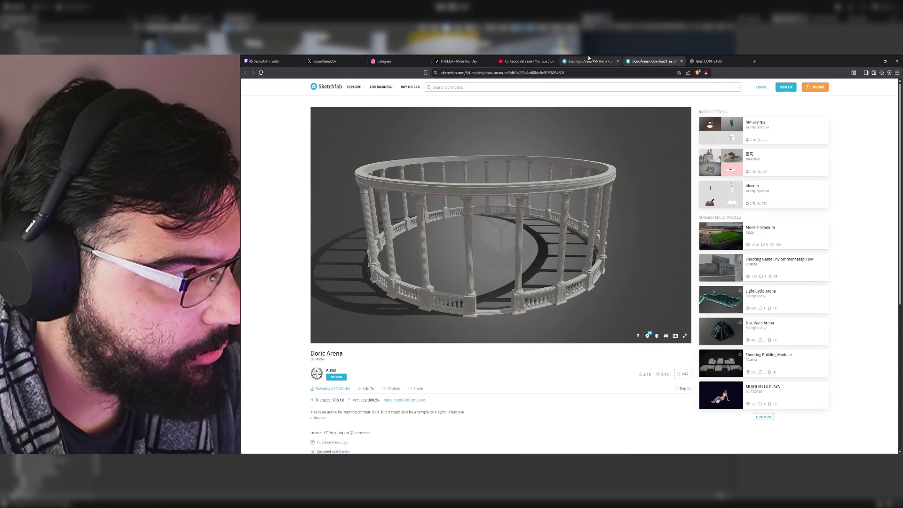
click(589, 61)
click(766, 183)
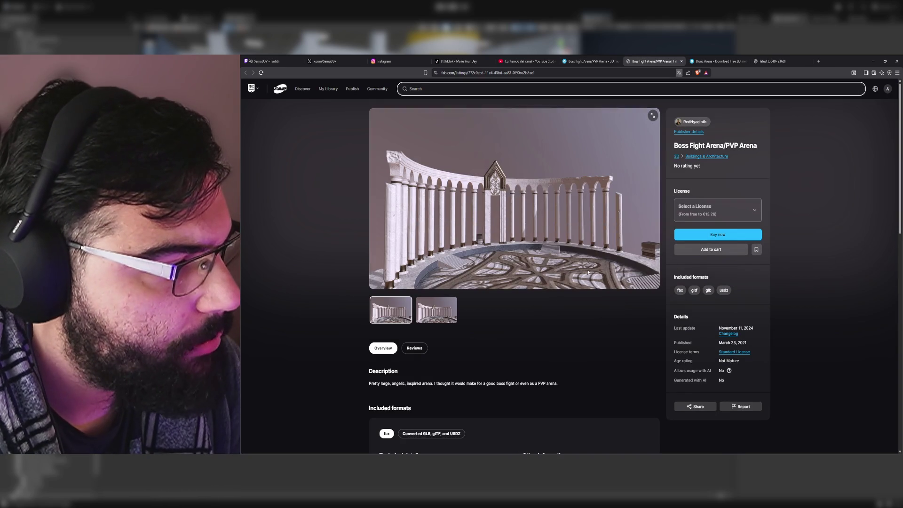
click(755, 210)
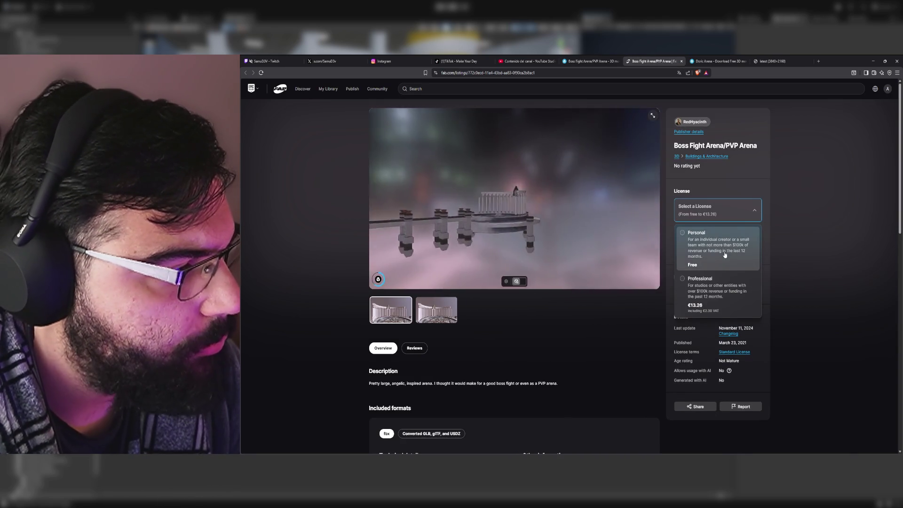
click(717, 246)
click(722, 253)
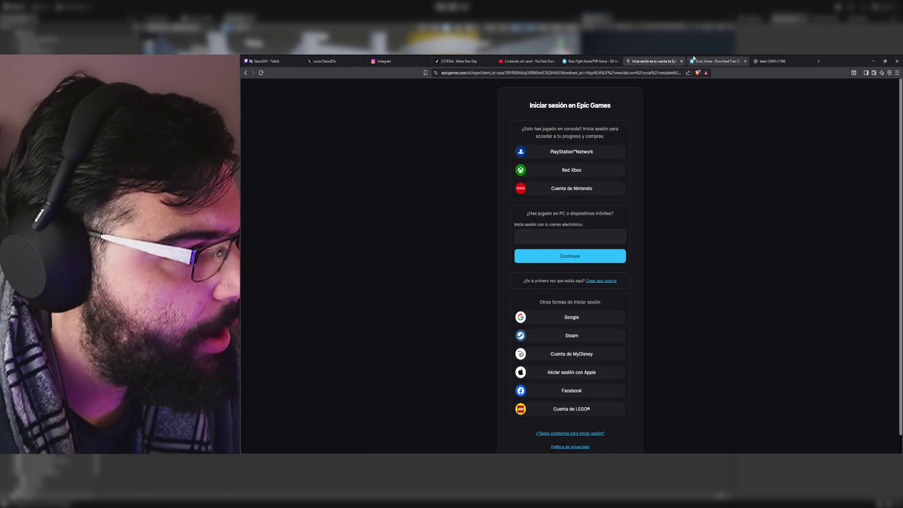
Step: Close the login, Boss Fight Arena, Doric Arena and gameplay image tabs
click(680, 61)
click(617, 61)
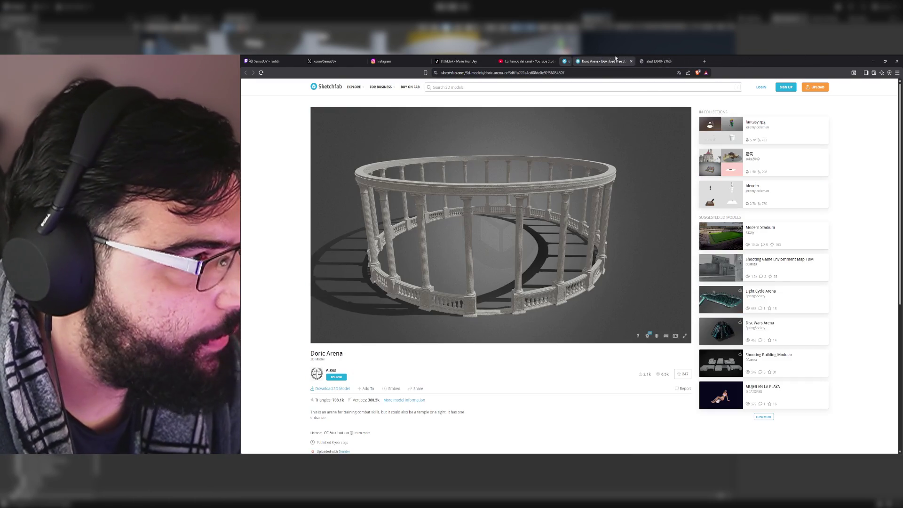
middle_click(615, 58)
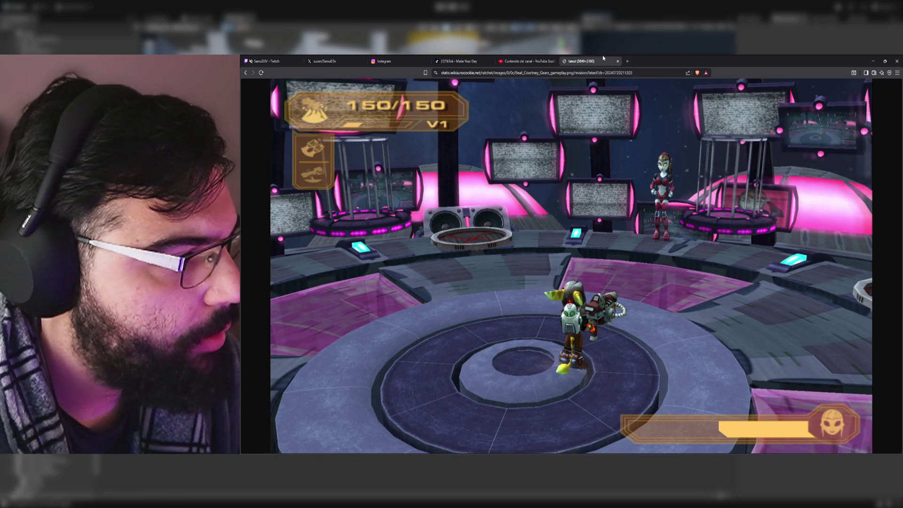
middle_click(613, 59)
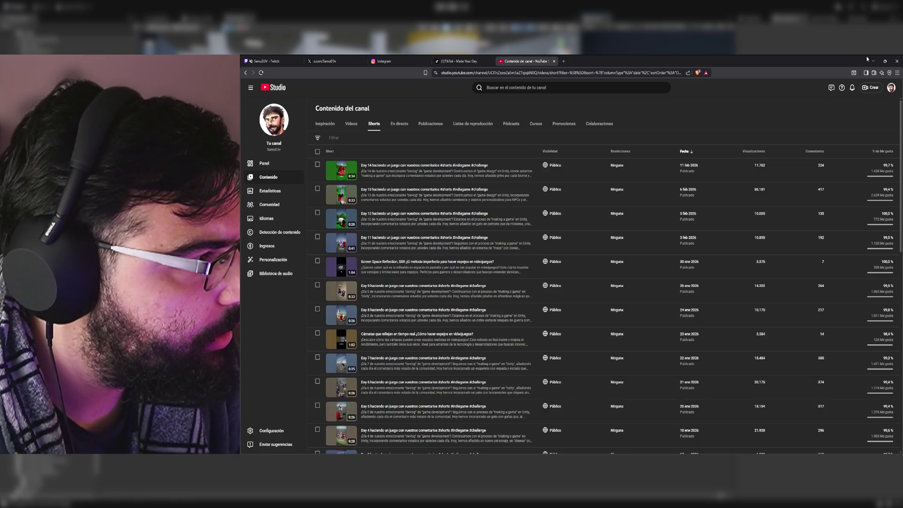
Step: Minimize the browser window to bring the Unity editor back
click(872, 61)
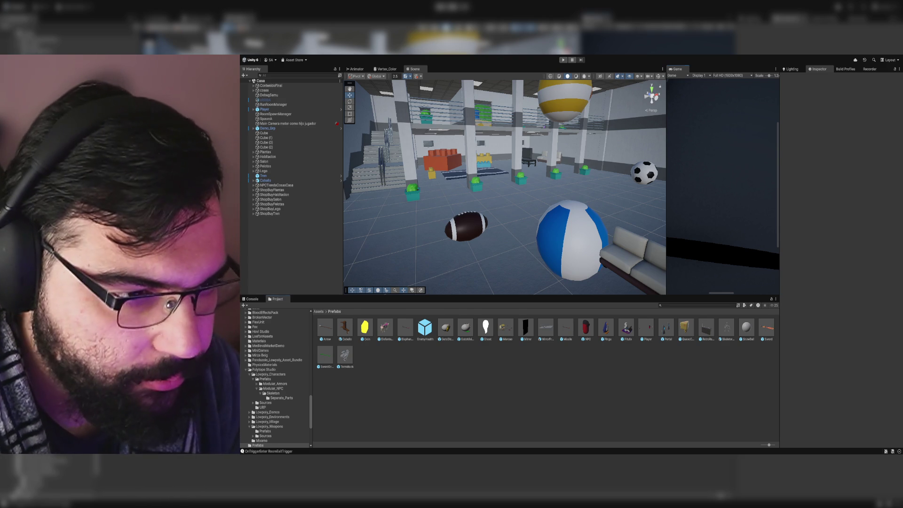
Step: Create a new folder named BossArena inside Assets > 3dModels
click(318, 311)
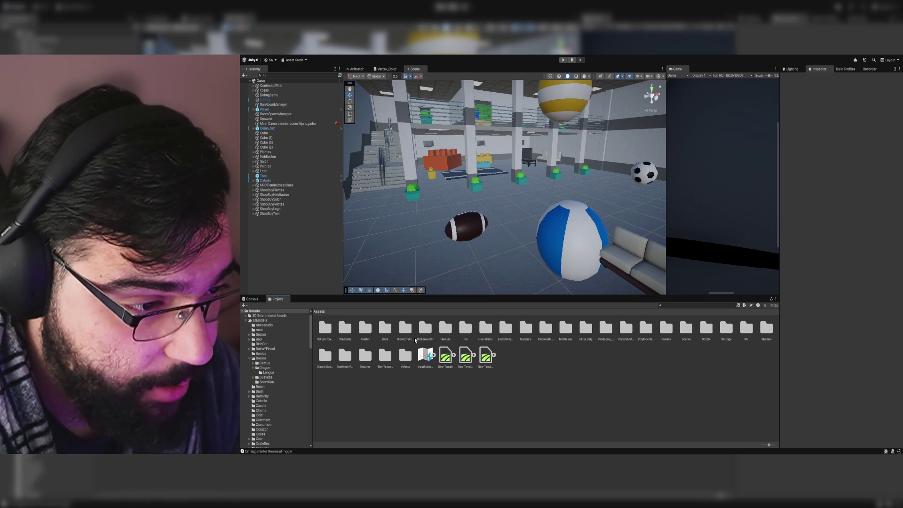
double_click(344, 328)
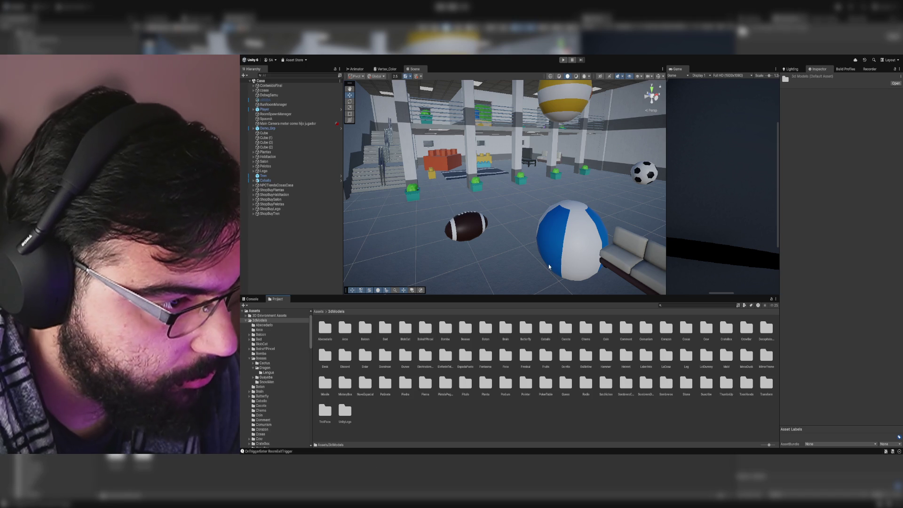
key(ctrl+shift+n)
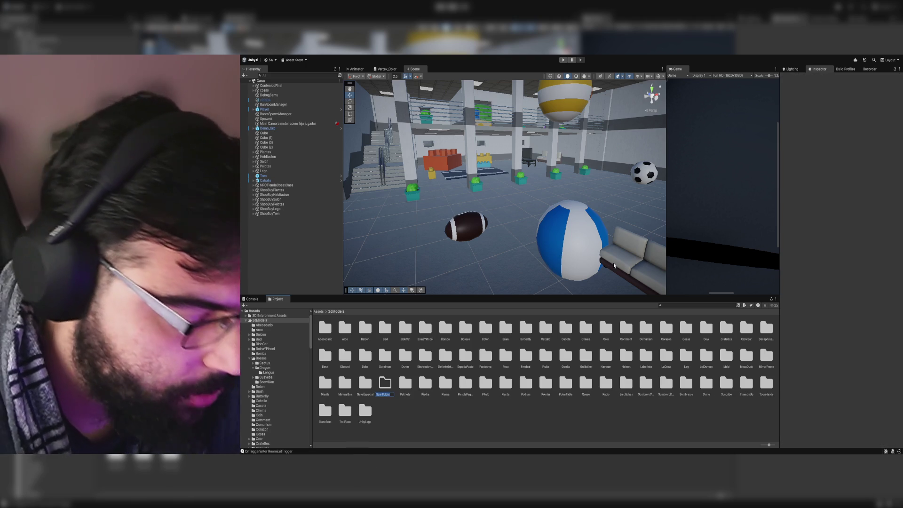
text(BossArena)
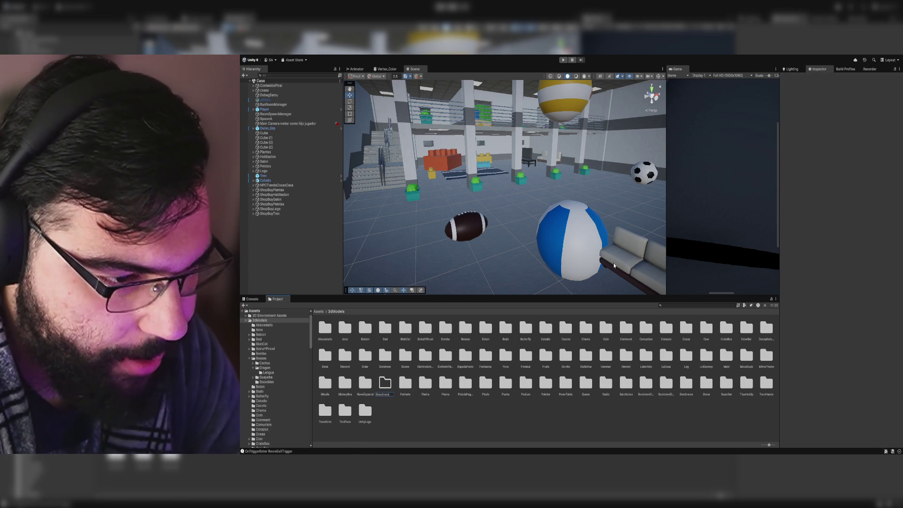
key(Return)
key(Return)
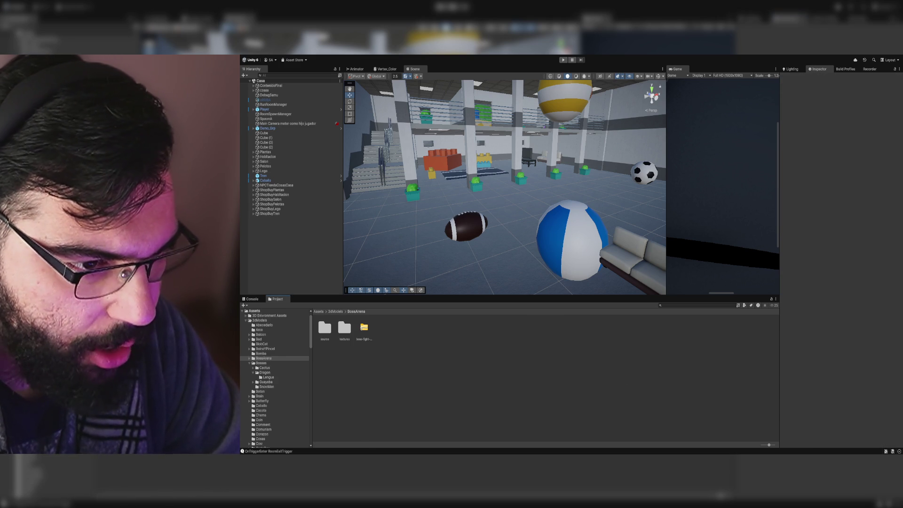
Step: Open BossArena's source folder and drag the Arena model into the Scene view
double_click(324, 328)
mouse_move(517, 212)
mouse_down()
mouse_move(554, 230)
mouse_move(600, 225)
mouse_move(504, 221)
mouse_move(402, 238)
mouse_move(570, 209)
mouse_move(380, 214)
mouse_move(470, 155)
mouse_move(528, 97)
mouse_move(571, 122)
mouse_move(582, 141)
mouse_move(637, 138)
mouse_move(534, 145)
mouse_move(523, 185)
mouse_move(551, 156)
mouse_up()
mouse_move(325, 328)
mouse_down()
mouse_move(504, 197)
mouse_move(551, 225)
mouse_move(445, 179)
mouse_move(335, 283)
mouse_up()
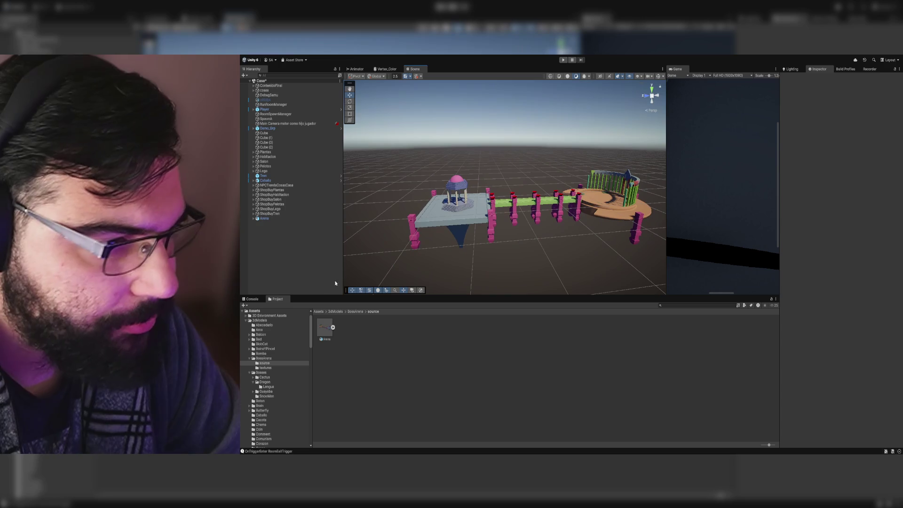
Step: Open BossArena > textures and shrink the icon slider to list the texture file names
click(352, 312)
double_click(344, 328)
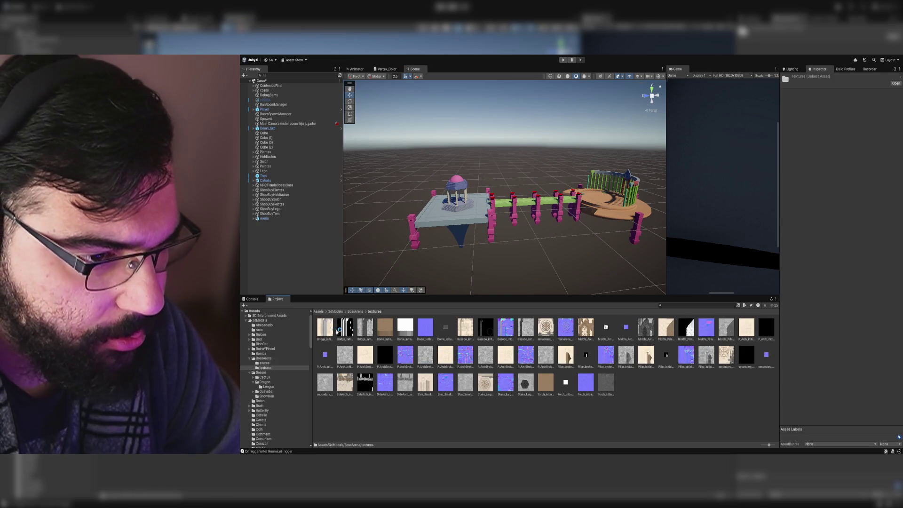
drag(604, 212, 607, 215)
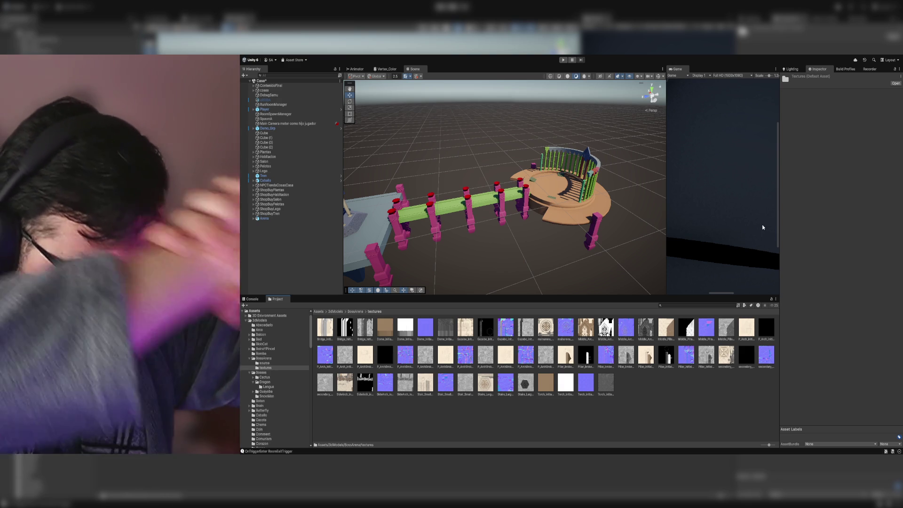
click(637, 407)
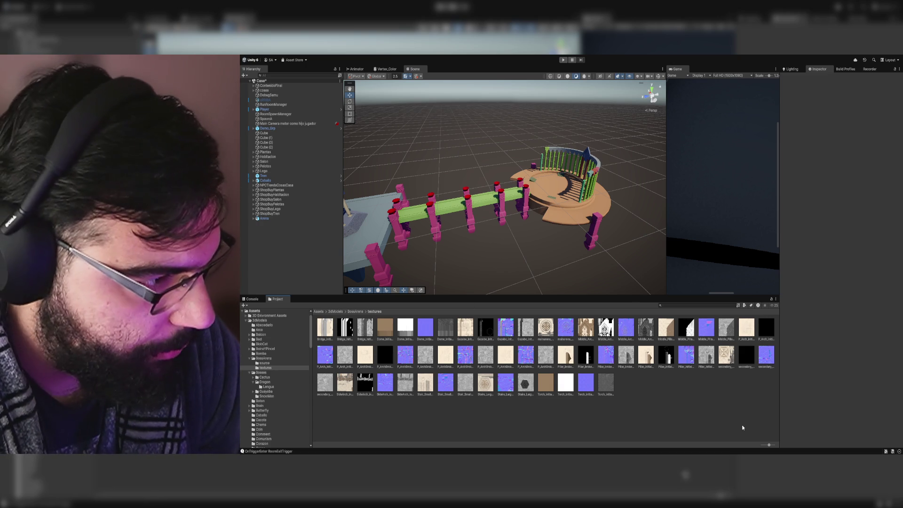
drag(769, 444, 754, 445)
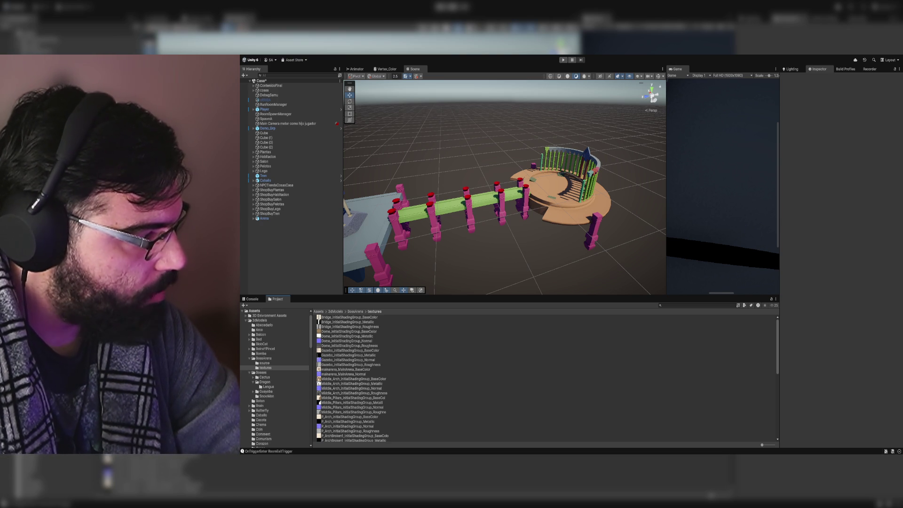
Step: At the Assets root, restore large icons and create a folder named Editor
click(315, 311)
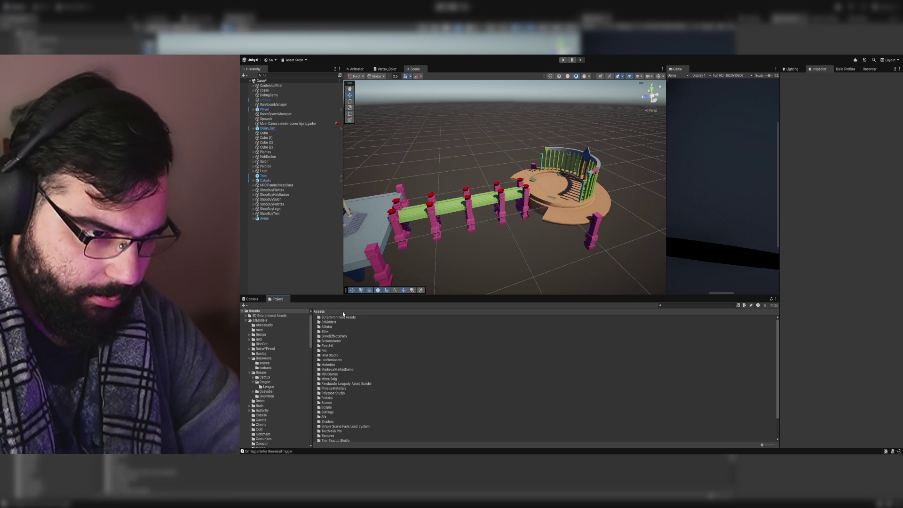
drag(763, 445, 769, 444)
click(690, 415)
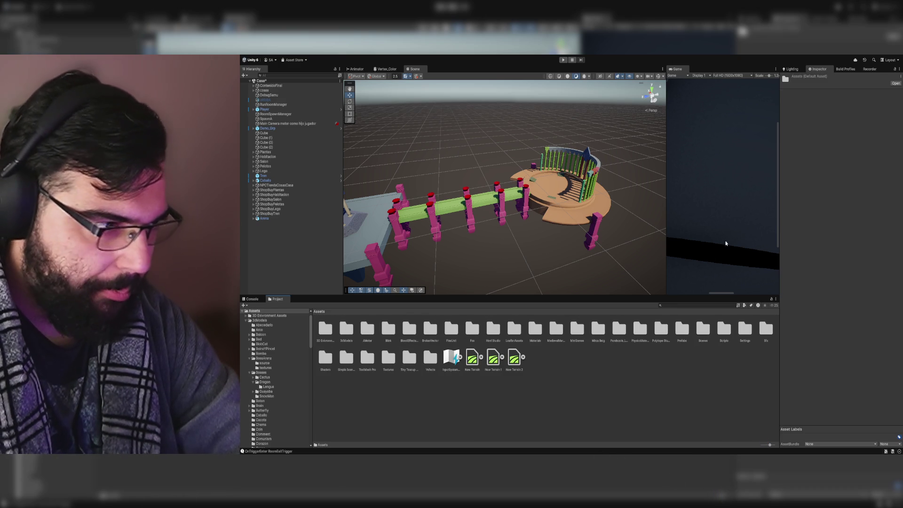
key(ctrl+shift+n)
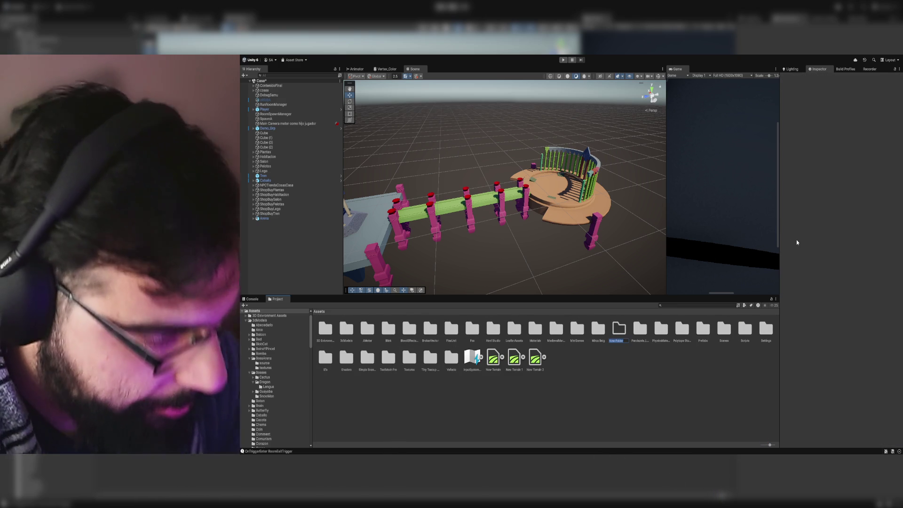
text(Editor)
key(Return)
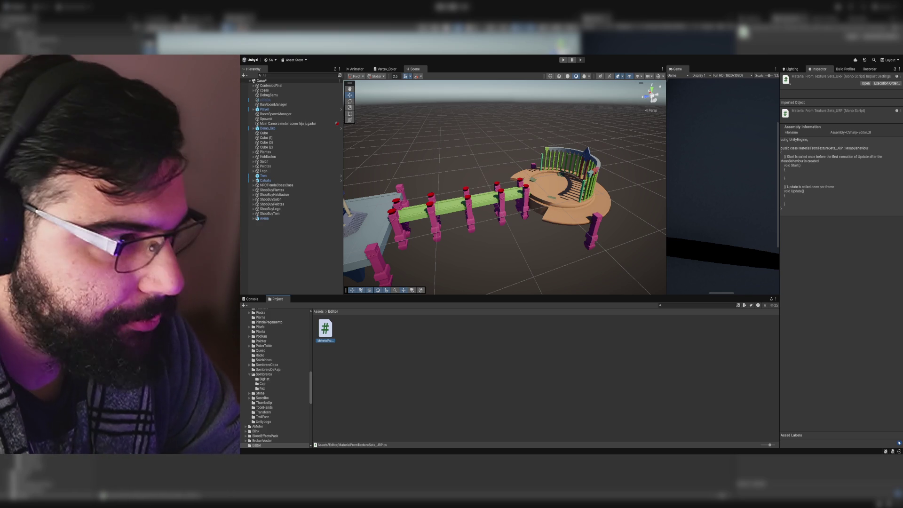
Step: Go from the Assets root through 3dModels > BossArena into the textures folder
click(317, 311)
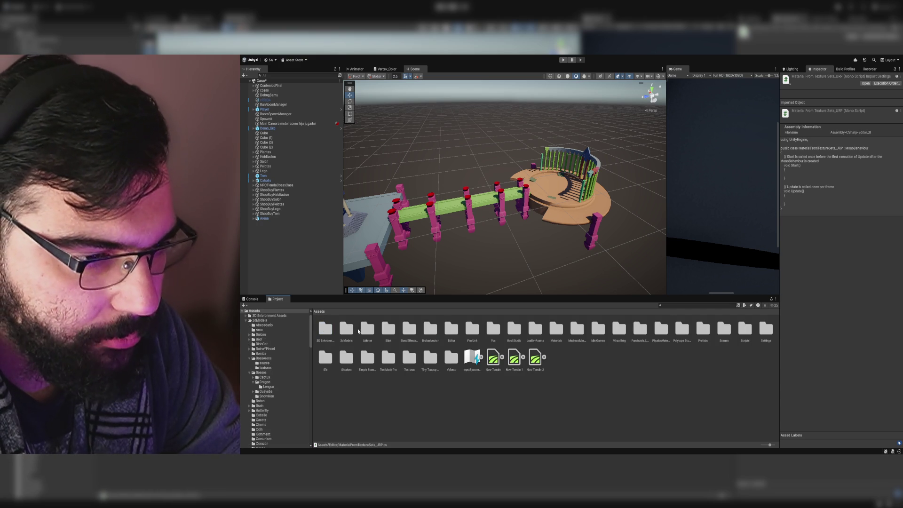
click(347, 330)
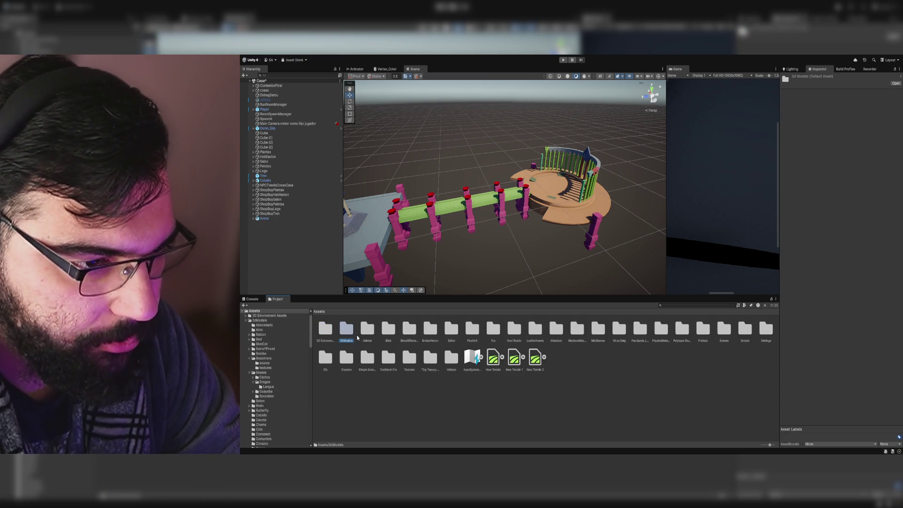
double_click(351, 334)
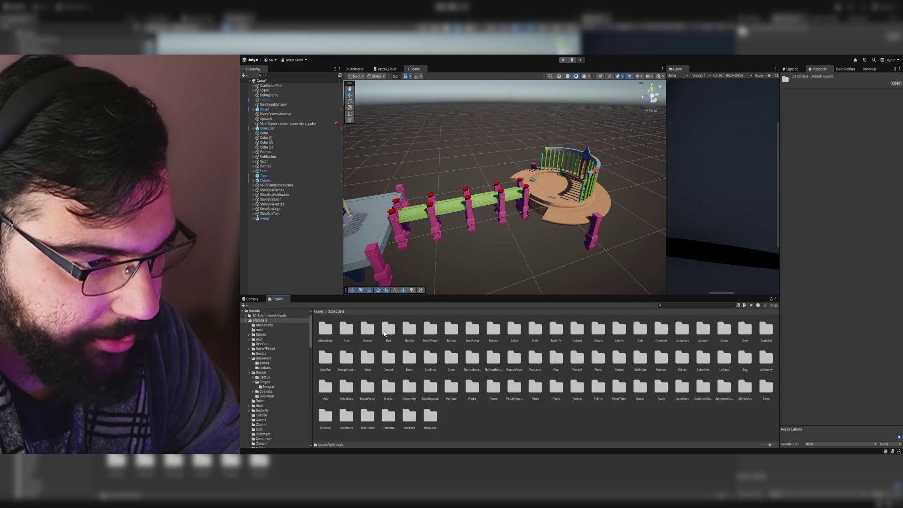
double_click(472, 331)
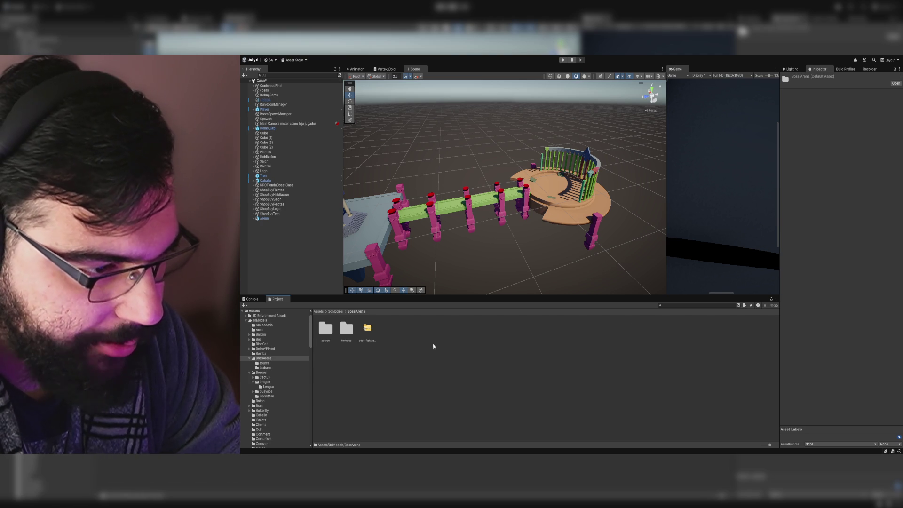
double_click(347, 329)
Step: Browse the textures from Bridge roughness to Gazebo roughness, then switch to list view
click(368, 328)
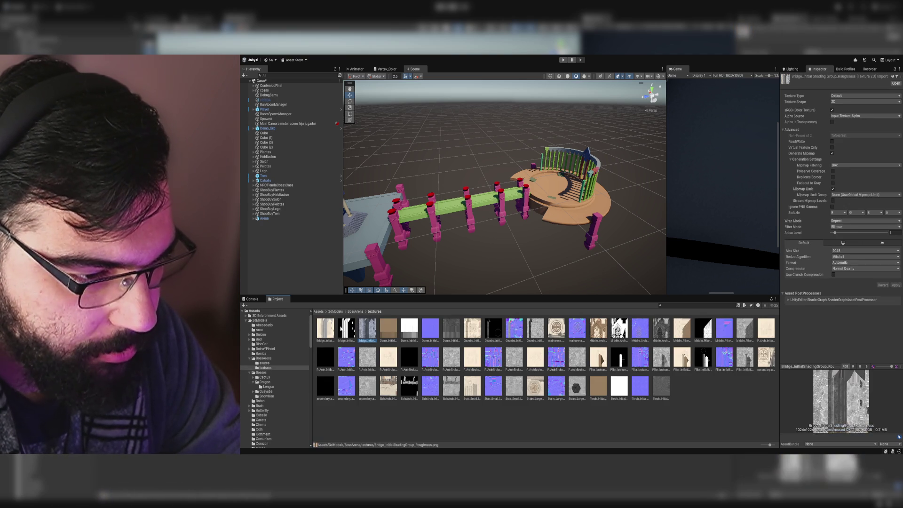
key(Right)
key(Right)
key(Right)
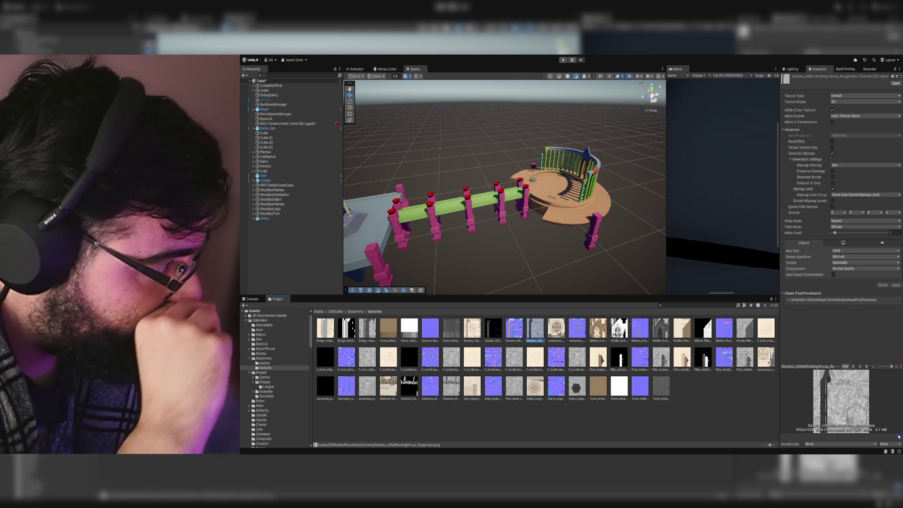
click(485, 367)
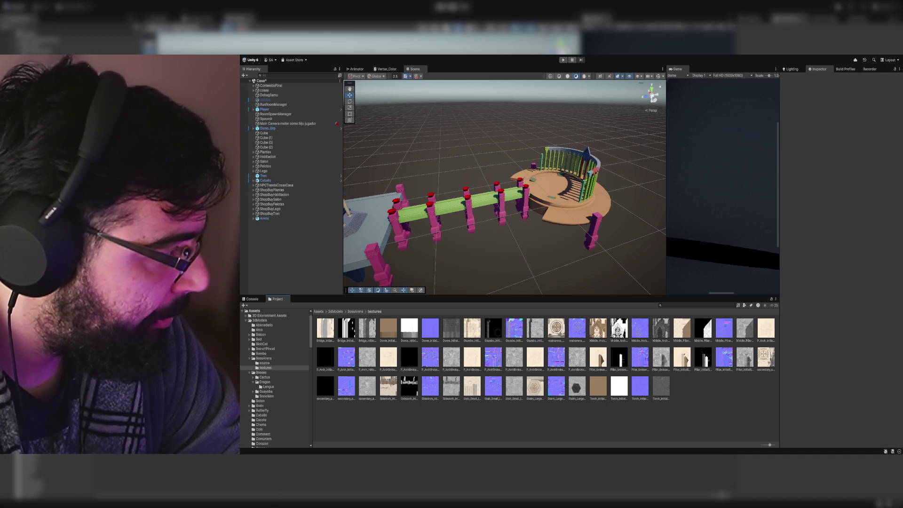
drag(769, 444, 745, 443)
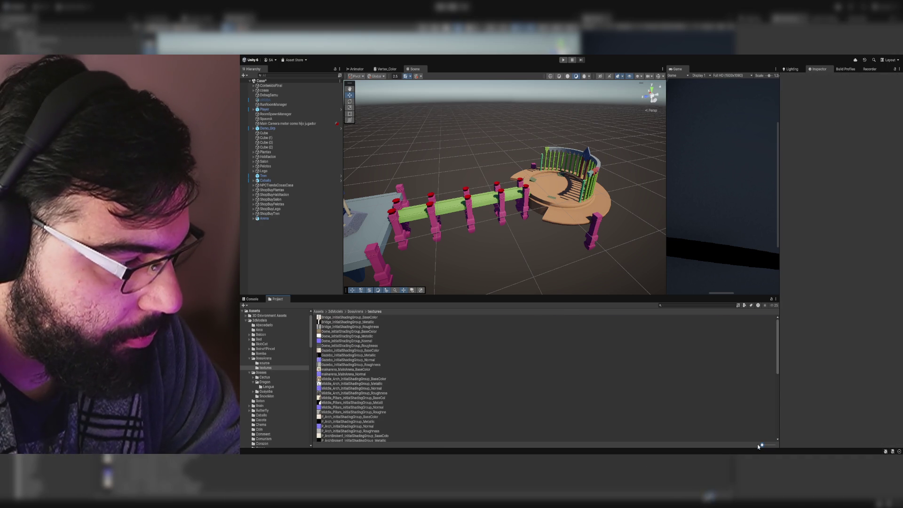
Step: Show Bridge_InitialShadingGroup_Roughness in the Inspector, then return focus to the Scene view
click(364, 326)
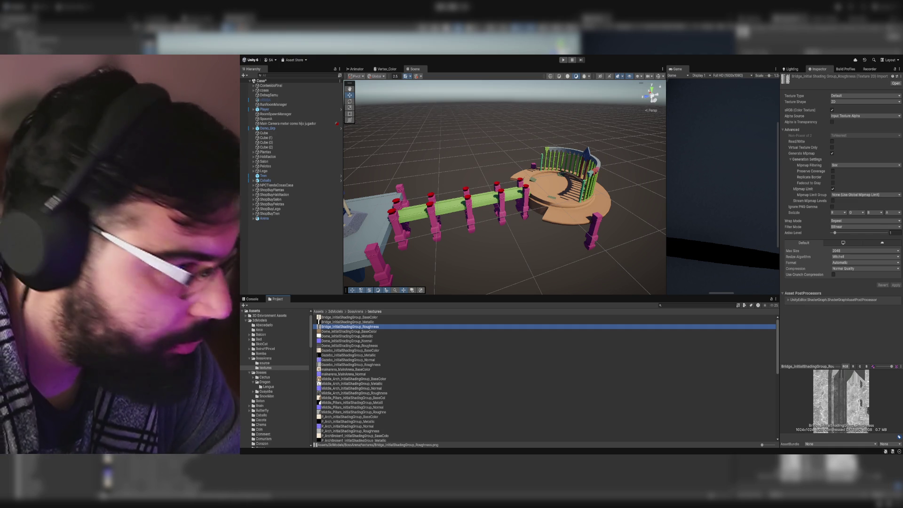
click(516, 234)
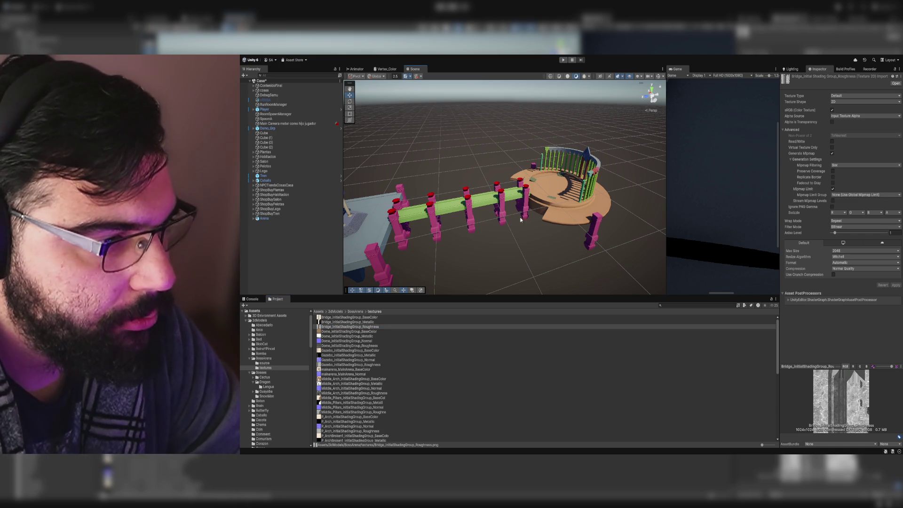
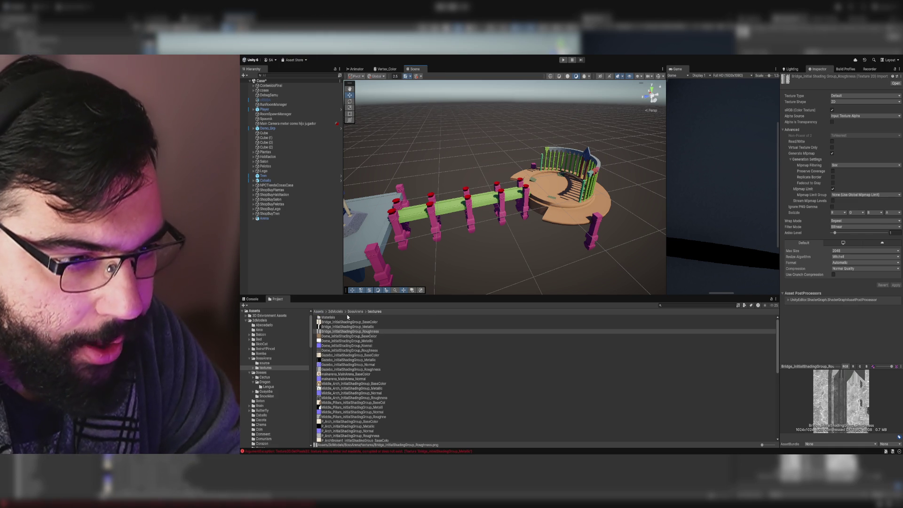
Step: Apply Bridge_initialShadingGroup to the green walkway, purple pillars, red bowls and orange arena floor
double_click(343, 317)
mouse_move(340, 317)
mouse_down()
mouse_move(354, 319)
mouse_move(454, 223)
mouse_move(452, 207)
mouse_move(546, 235)
mouse_move(596, 213)
mouse_up()
scroll(597, 211, down, 3)
click(347, 317)
drag(348, 315, 469, 225)
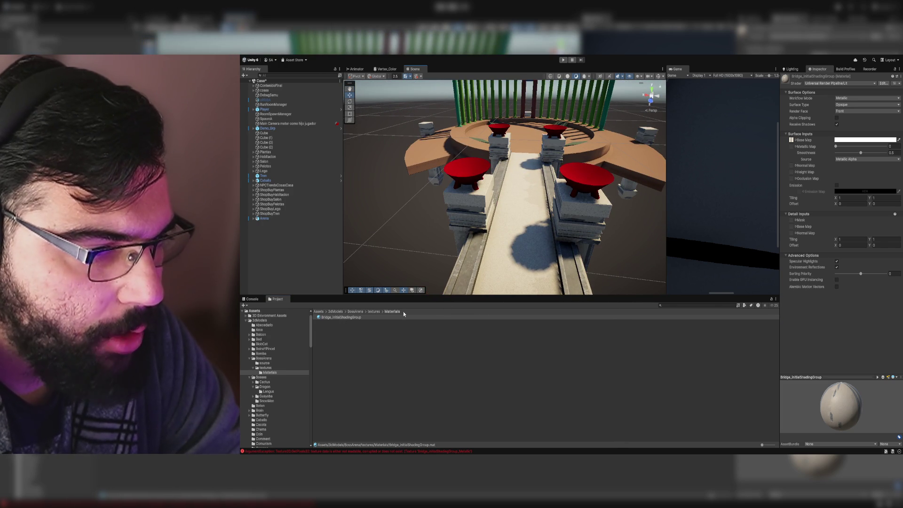
mouse_move(371, 316)
mouse_down()
mouse_move(469, 199)
mouse_move(474, 176)
mouse_move(489, 170)
mouse_move(470, 156)
mouse_up()
mouse_move(340, 317)
mouse_down()
mouse_move(447, 263)
mouse_move(516, 251)
mouse_up()
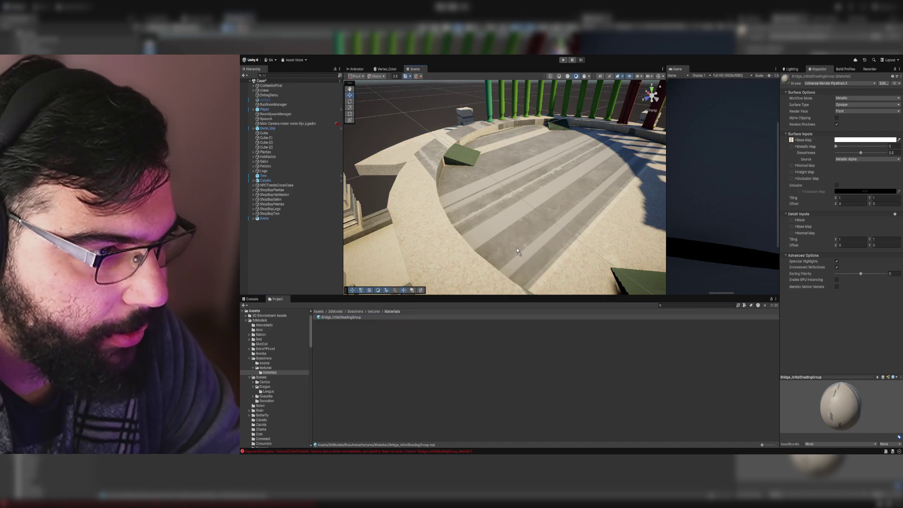
scroll(517, 251, down, 5)
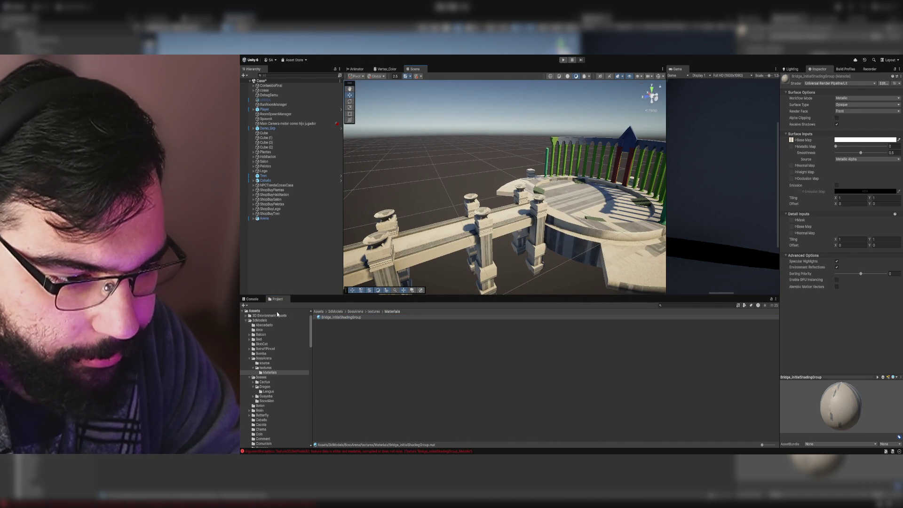
Step: Select every texture in the textures folder, enable Read/Write and apply the import settings
click(374, 311)
click(356, 322)
scroll(387, 341, down, 3)
scroll(387, 341, down, 3)
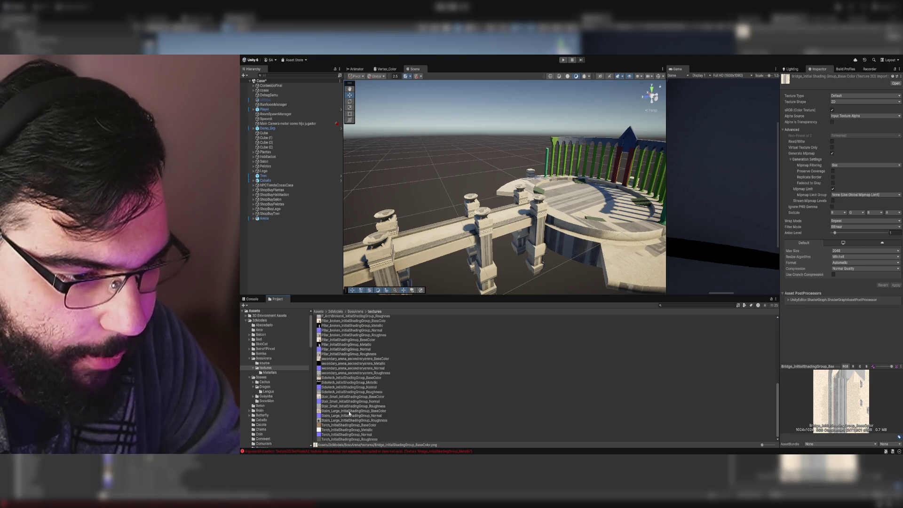
key(ctrl+a)
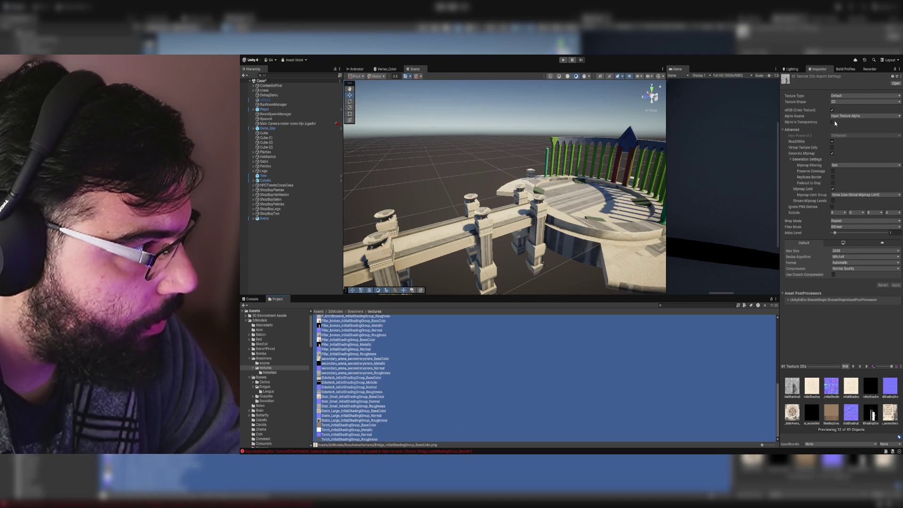
click(832, 142)
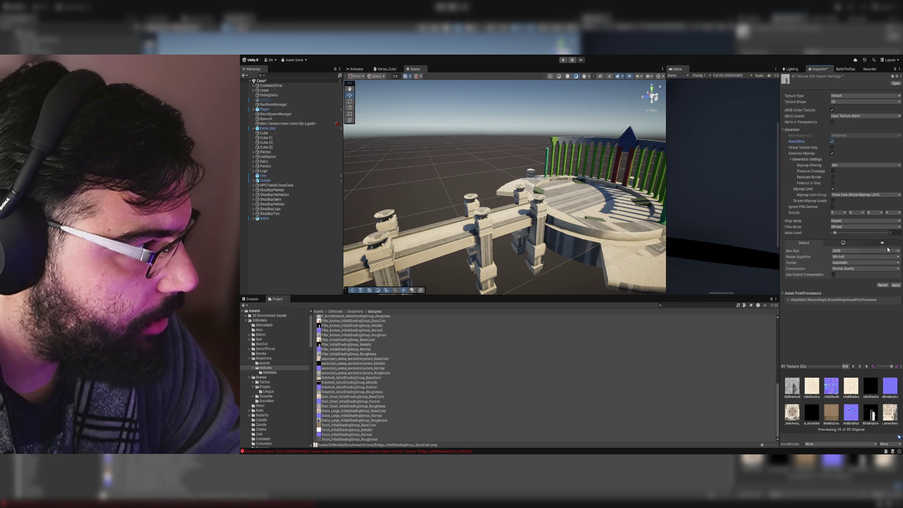
click(895, 285)
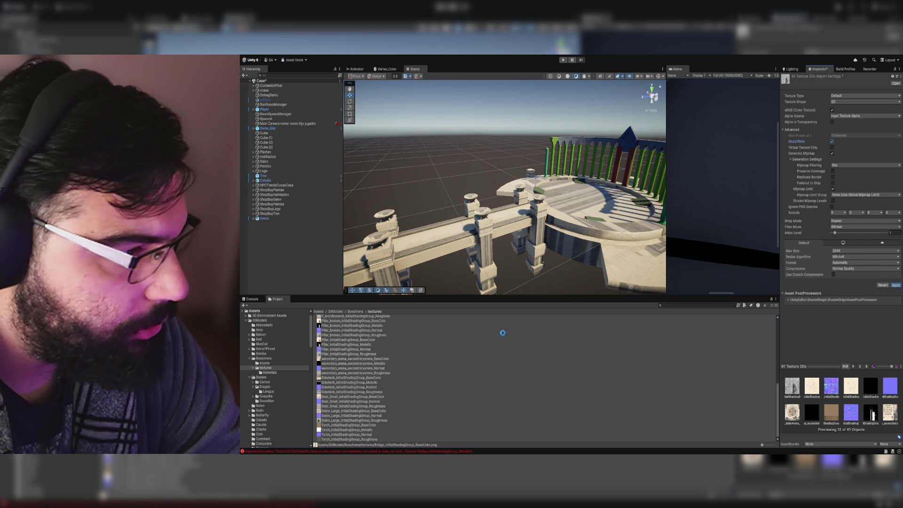
Step: Open the Materials folder and select the Bridge_initialShadingGroup material
scroll(349, 321, up, 5)
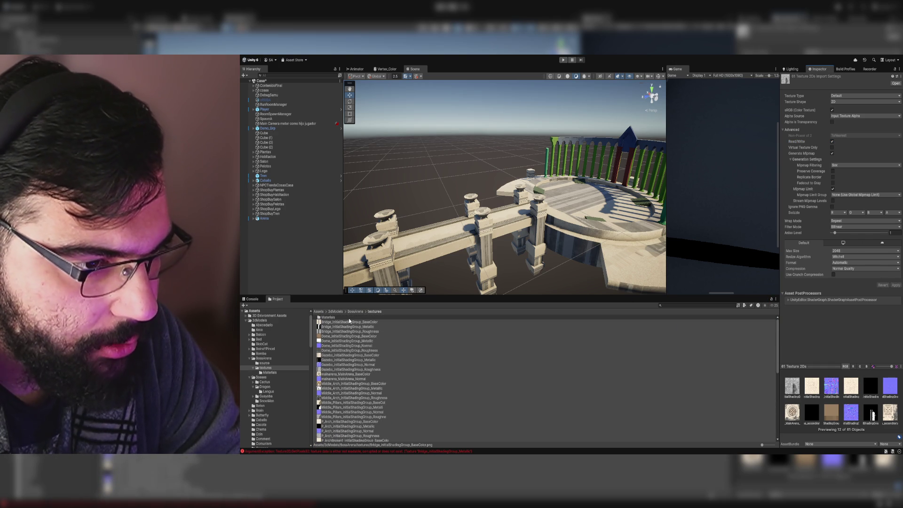
double_click(349, 317)
click(350, 318)
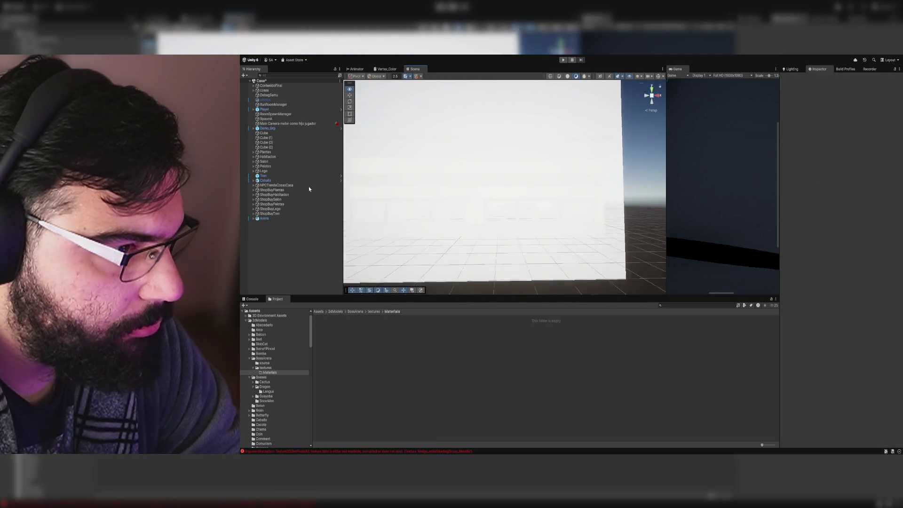
Step: Return to the textures folder and select all the textures again
drag(517, 197, 531, 201)
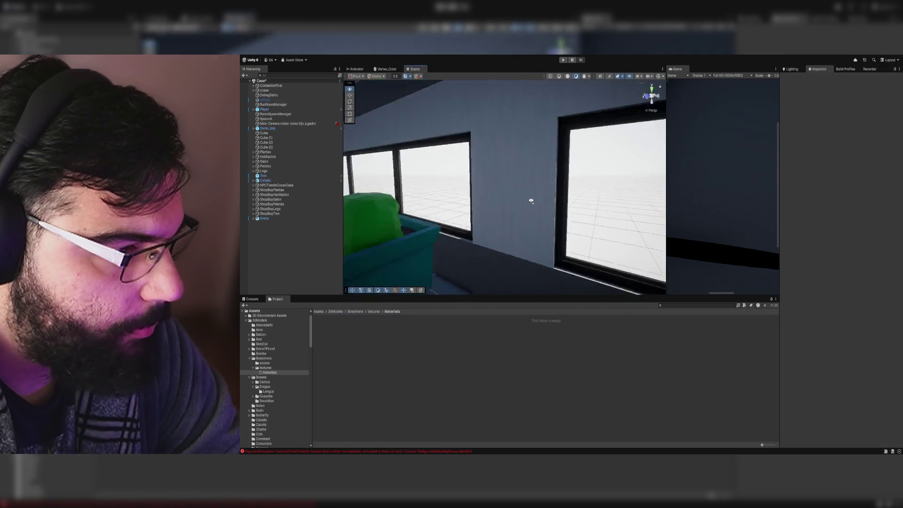
scroll(544, 201, up, 5)
click(379, 312)
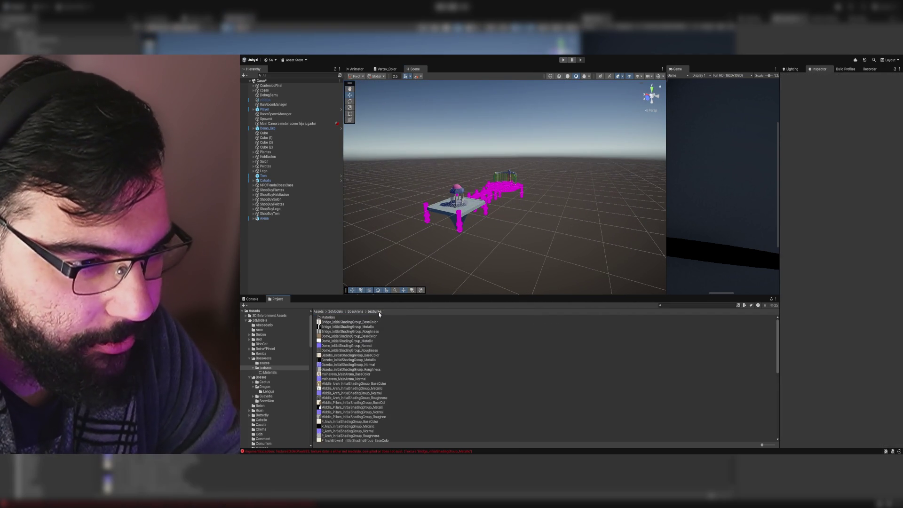
click(357, 323)
scroll(371, 340, down, 10)
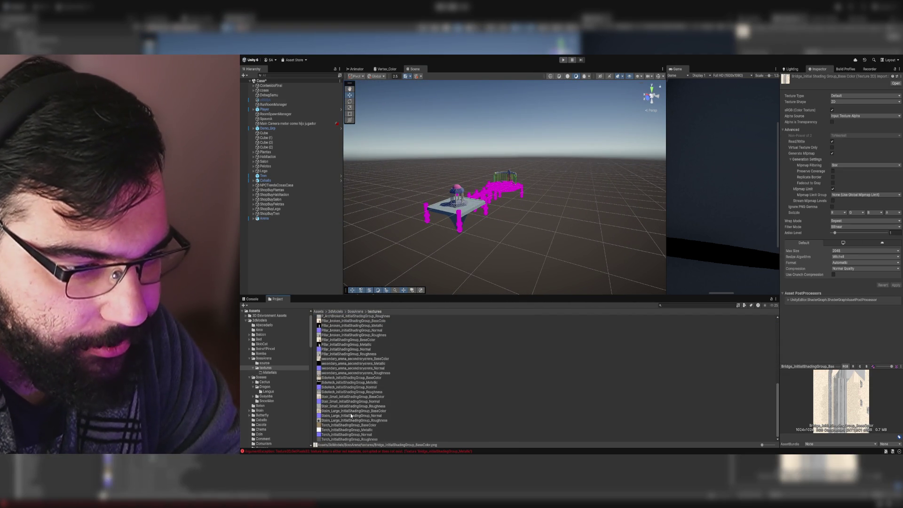
shift+click(356, 438)
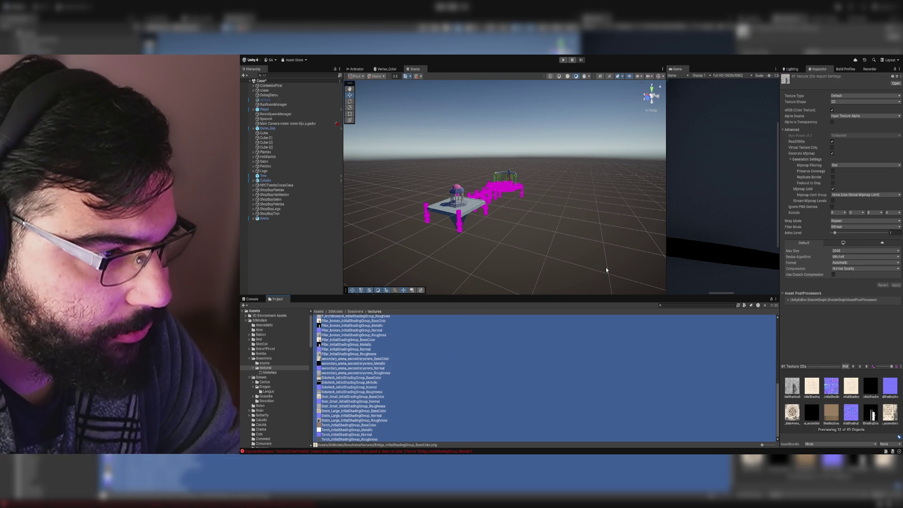
Step: Drag Bridge_initialShadingGroup from the Materials folder back onto the magenta bridge walkway
scroll(412, 348, up, 10)
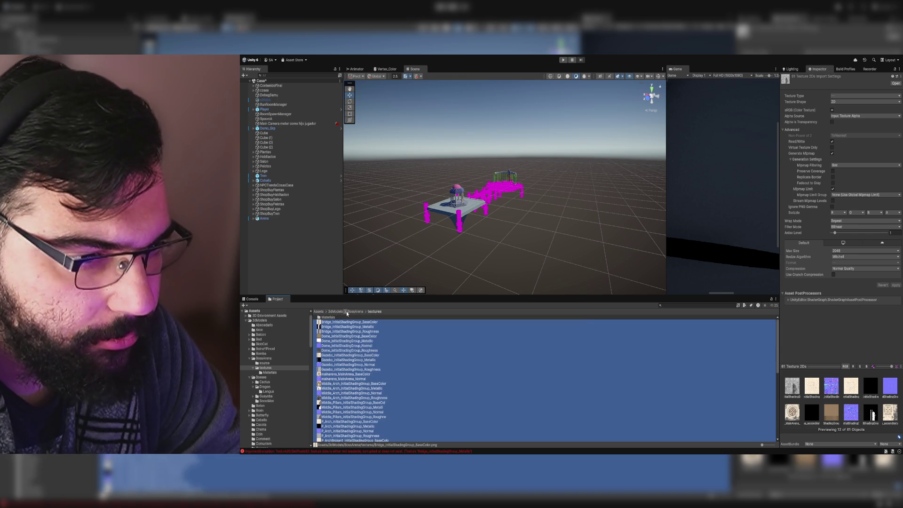
double_click(346, 317)
mouse_move(445, 260)
mouse_down()
mouse_move(446, 207)
mouse_move(417, 258)
mouse_move(379, 288)
mouse_up()
drag(347, 318, 412, 254)
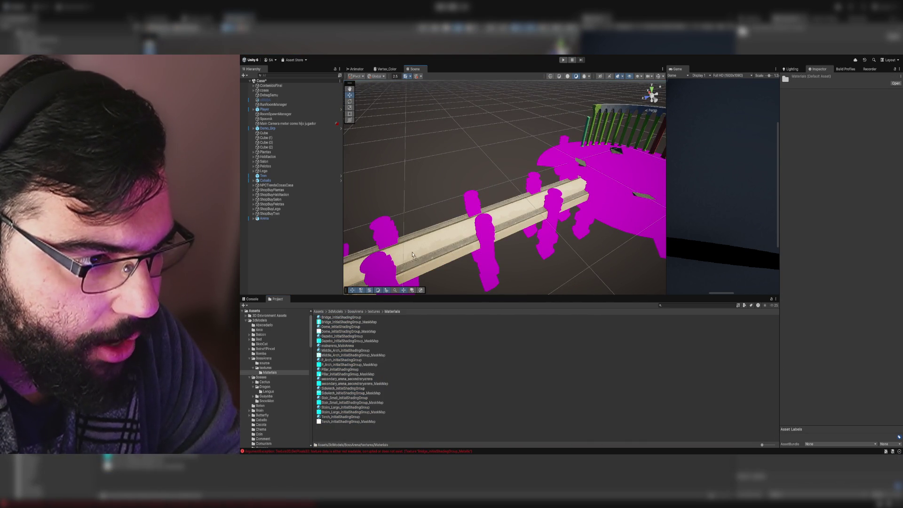
Step: Apply the Dome material to the gazebo dome and the Gazebo stone to its base and stairs
click(351, 328)
scroll(538, 280, up, 5)
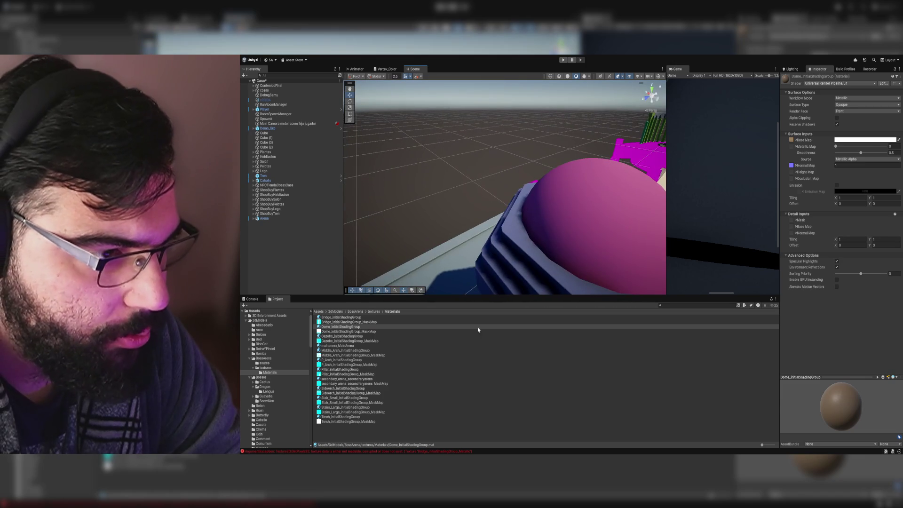
mouse_move(346, 327)
mouse_down()
mouse_move(517, 226)
mouse_move(588, 227)
mouse_up()
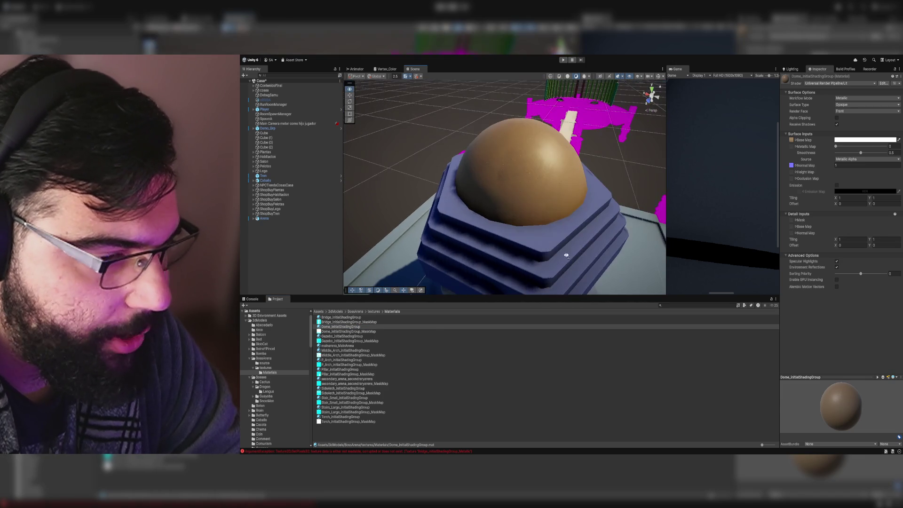
mouse_move(349, 336)
mouse_down()
mouse_move(453, 280)
mouse_move(517, 267)
mouse_move(651, 277)
mouse_move(600, 261)
mouse_move(585, 237)
mouse_move(460, 282)
mouse_move(386, 296)
mouse_up()
mouse_move(329, 337)
mouse_down()
mouse_move(519, 191)
mouse_move(522, 209)
mouse_move(533, 160)
mouse_up()
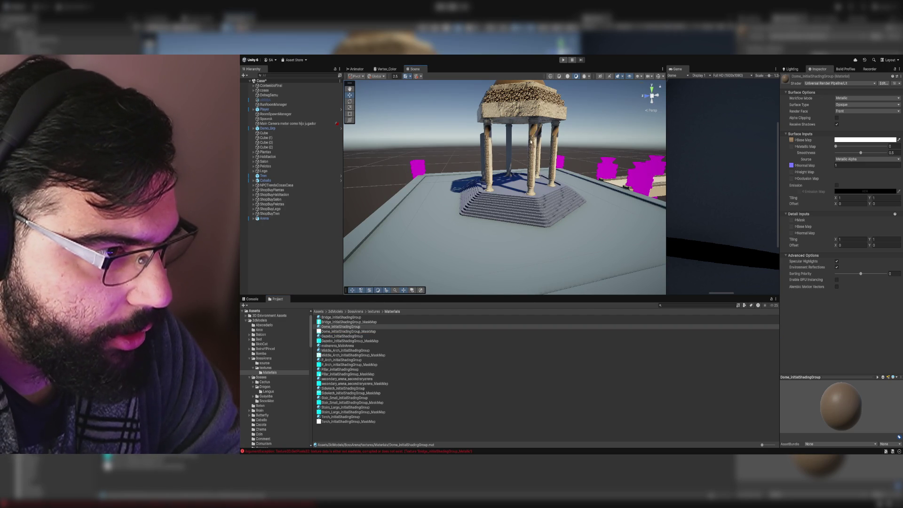
Step: Put mainarena_MainArena on the floor beside the gazebo and a material on the brown pillars
scroll(519, 161, up, 5)
scroll(519, 161, down, 8)
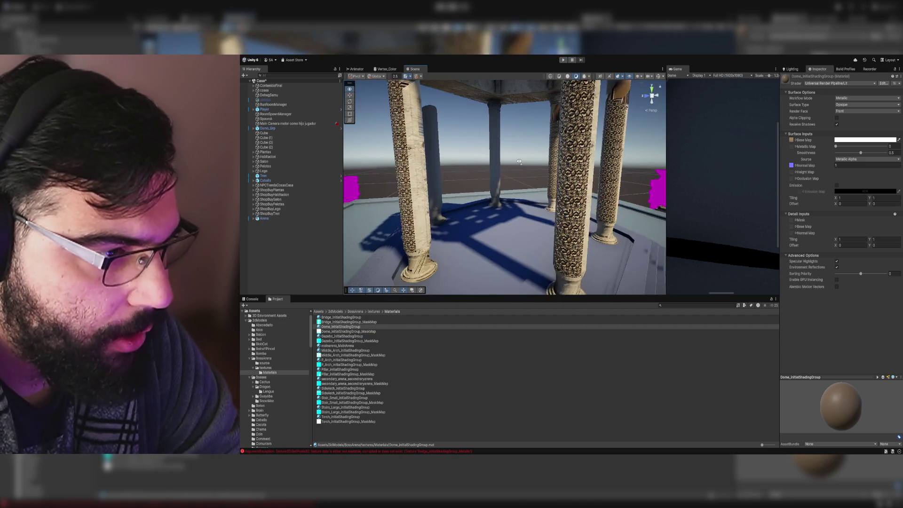
click(333, 346)
drag(337, 348, 604, 239)
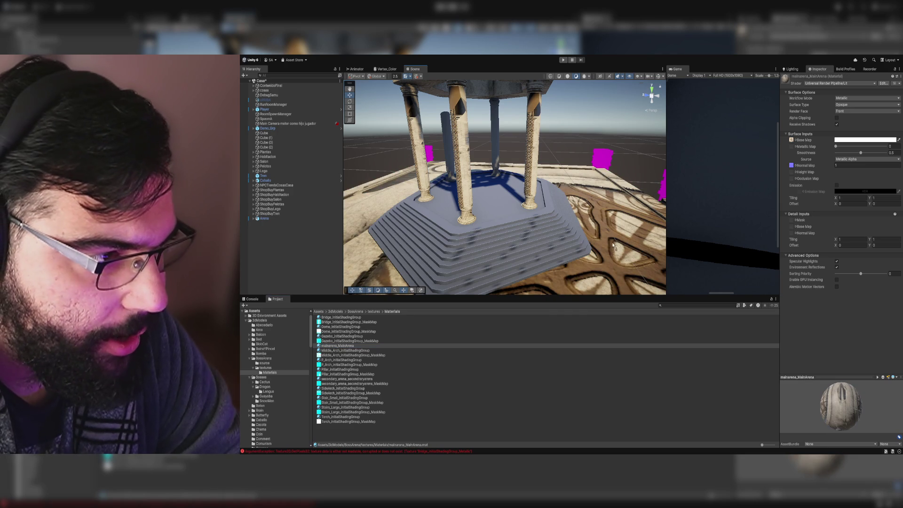
key(f)
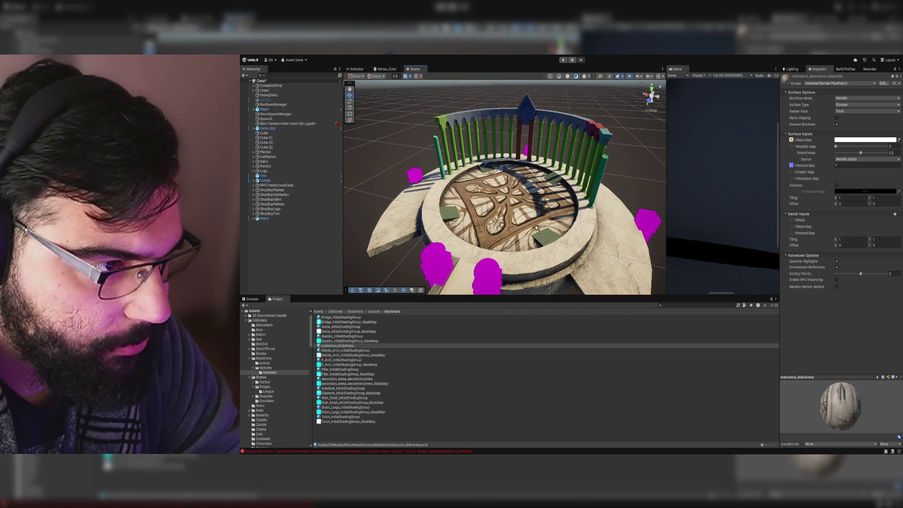
key(f)
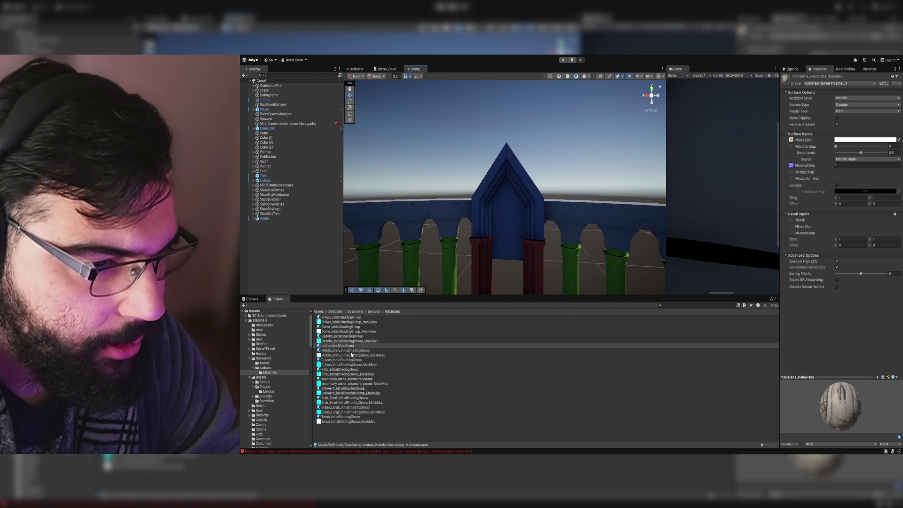
mouse_move(507, 225)
mouse_down()
mouse_move(517, 262)
mouse_move(515, 249)
mouse_up()
mouse_move(351, 352)
mouse_down()
mouse_move(470, 264)
mouse_move(520, 195)
mouse_up()
Step: Apply the Middle_Arch_initialShadingGroup material to the arch and select the Arena object
click(359, 347)
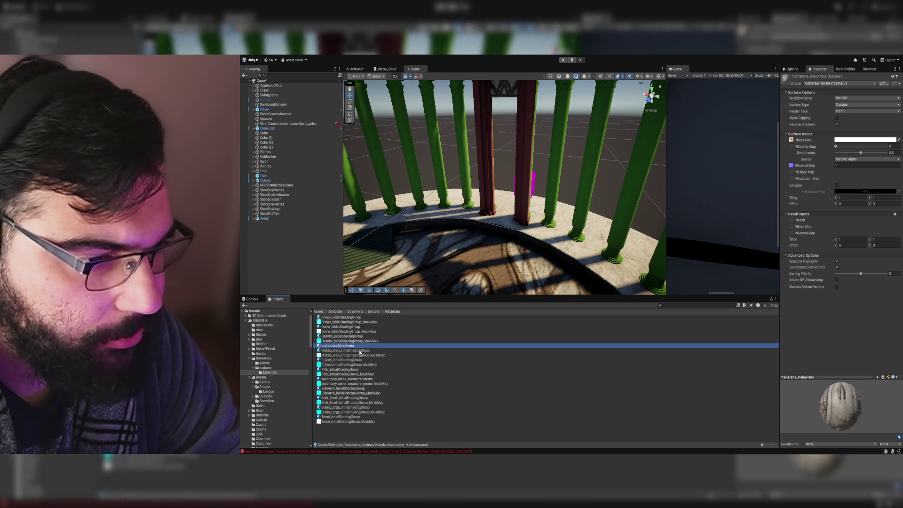
drag(443, 249, 409, 305)
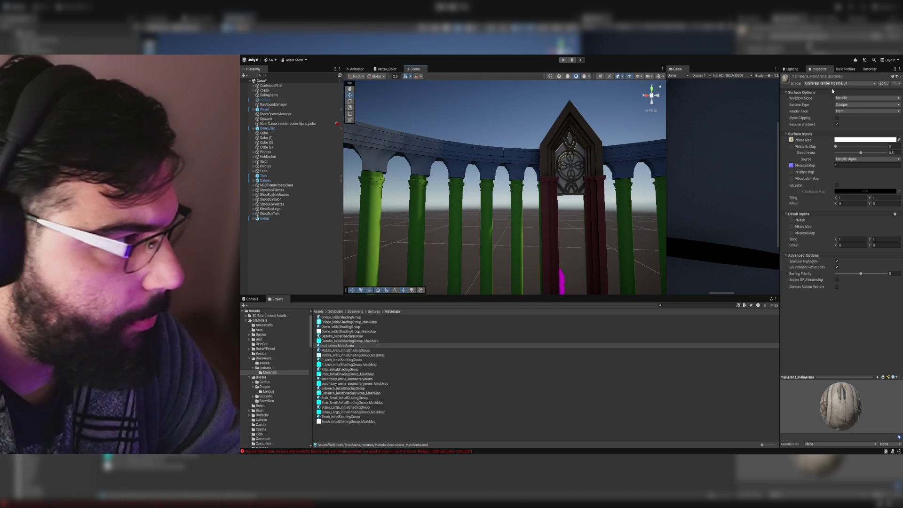
click(353, 346)
click(354, 351)
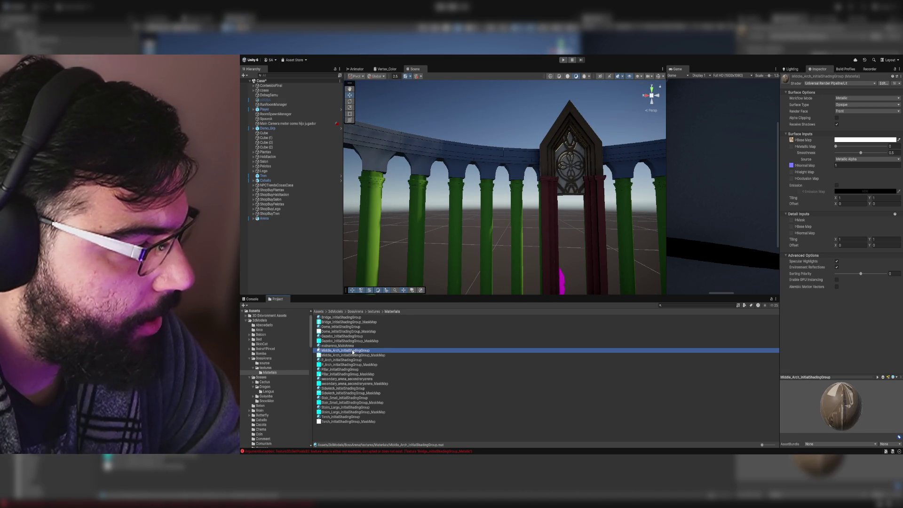
mouse_move(356, 352)
mouse_down()
mouse_move(418, 212)
mouse_move(578, 174)
mouse_up()
scroll(577, 170, up, 4)
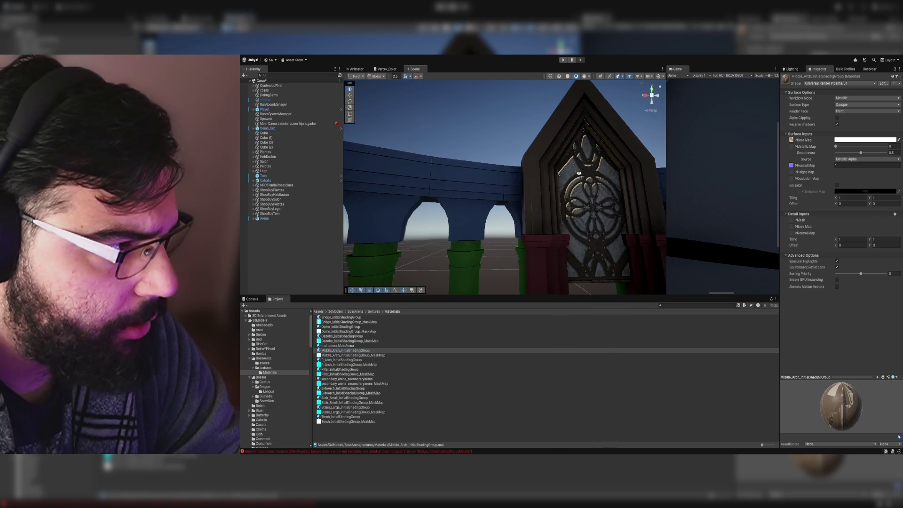
click(530, 238)
Step: Step through the Middle_Arch and P_Arch materials, ending on the Dome material's settings
click(358, 356)
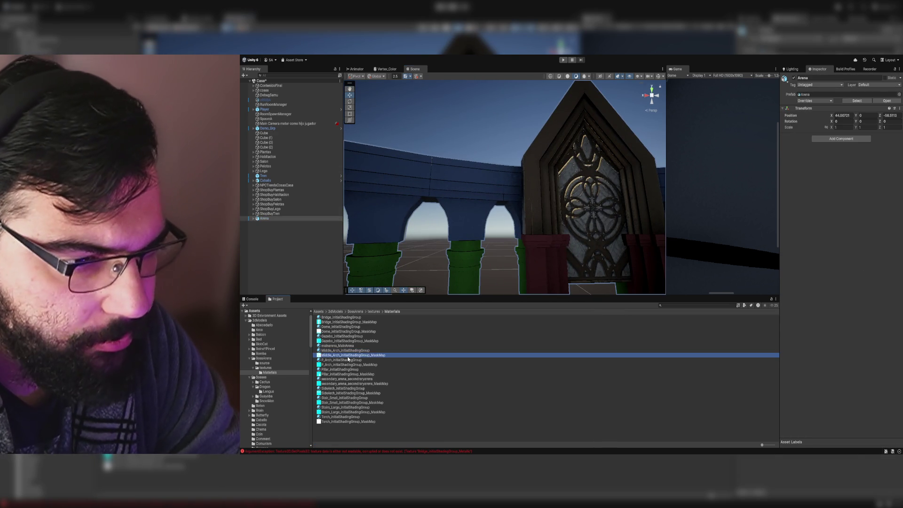
click(348, 360)
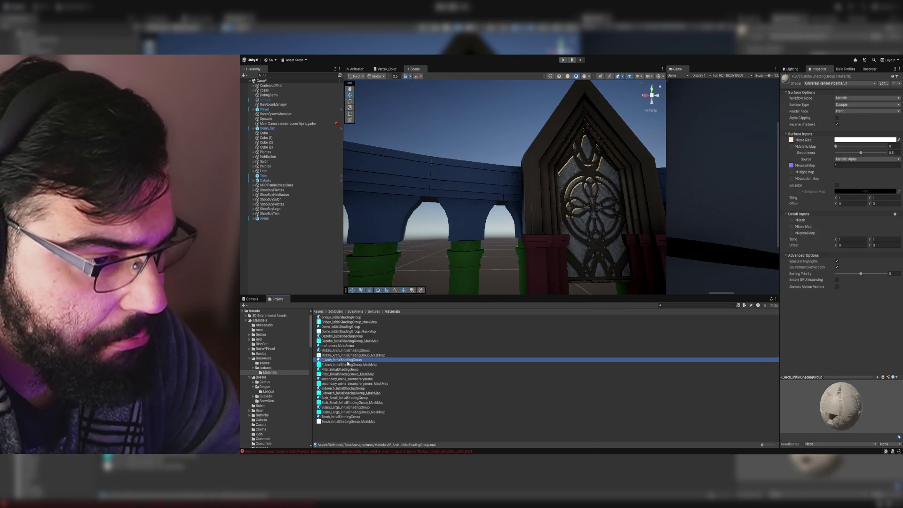
key(Up)
key(Up)
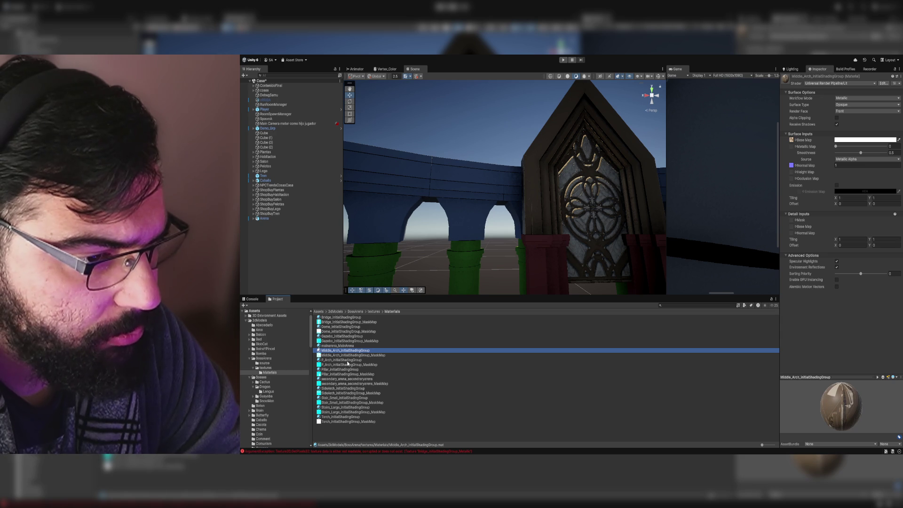
key(Down)
key(Down)
key(Down)
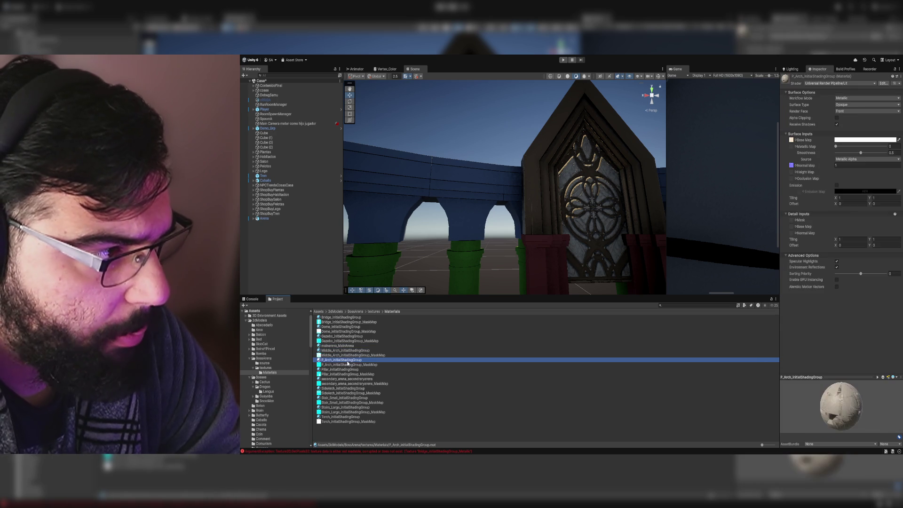
key(Up)
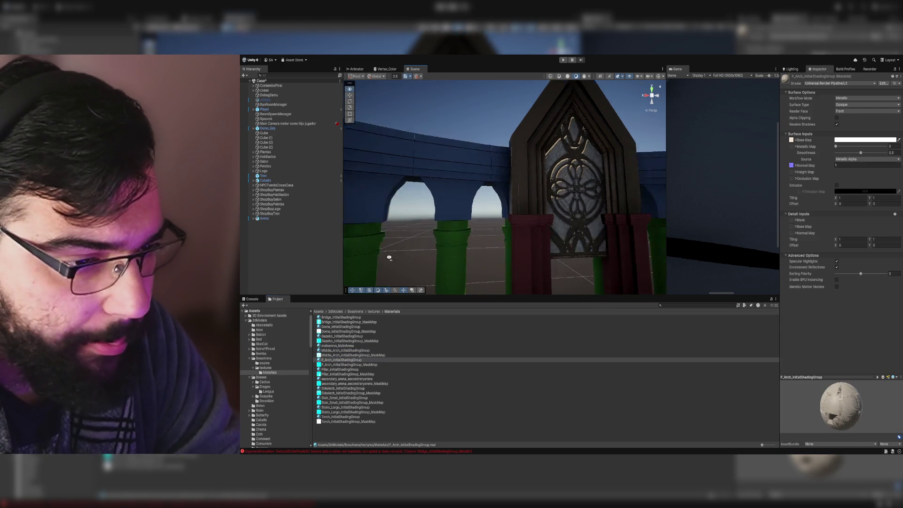
click(393, 326)
scroll(428, 271, up, 5)
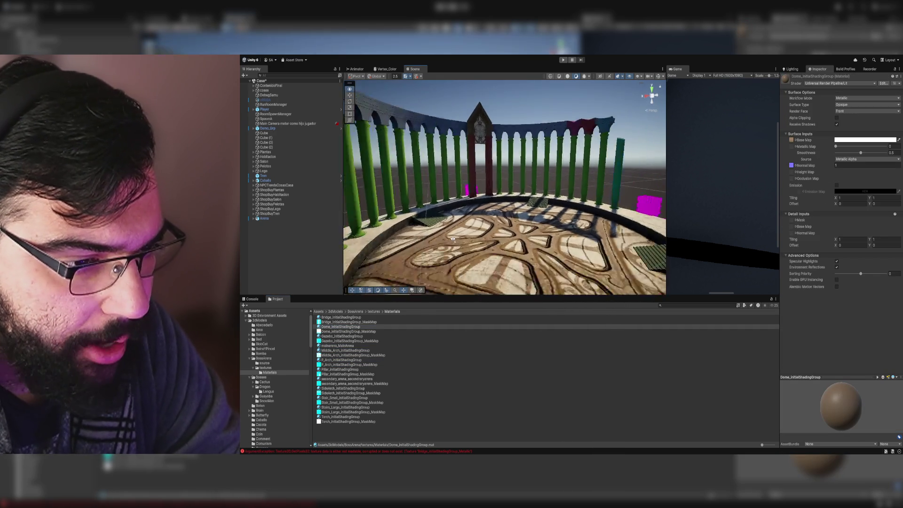
Step: Apply the Pillar material to the green columns and try a bronze material on their bases
click(370, 368)
drag(370, 365, 533, 219)
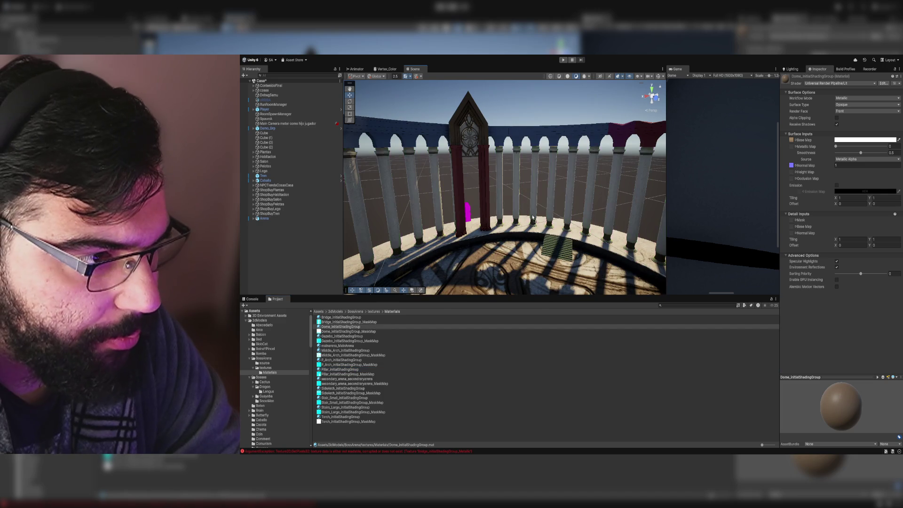
key(w)
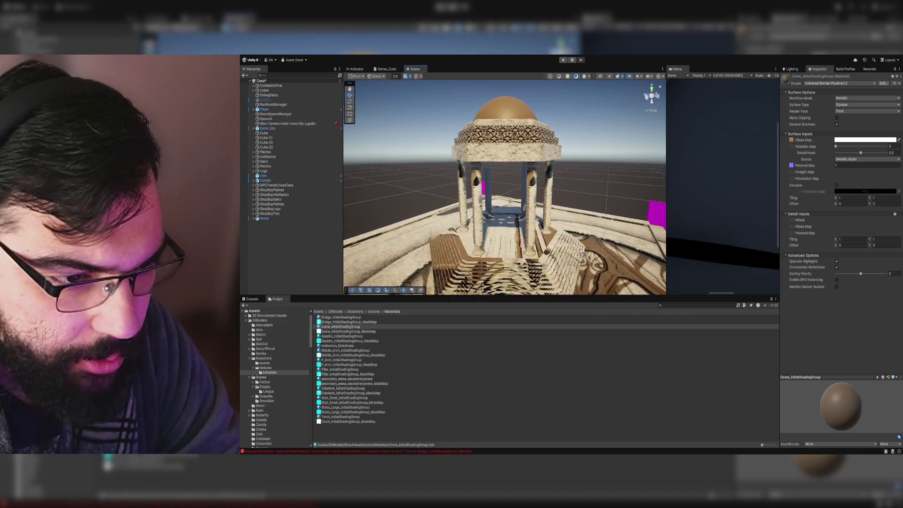
drag(547, 283, 546, 213)
key(w)
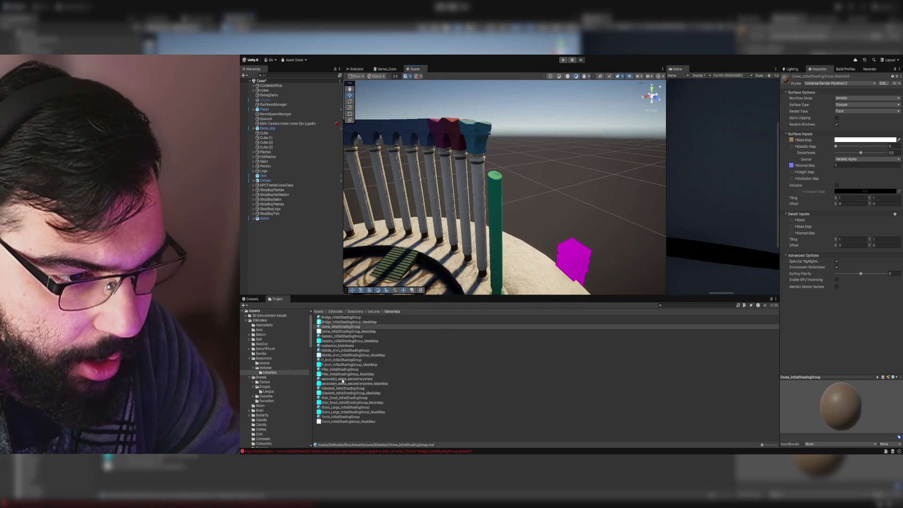
mouse_move(342, 379)
mouse_down()
mouse_move(505, 156)
mouse_move(459, 145)
mouse_up()
Step: Apply SideArch to the middle arch, striped stone to the gazebo's stepped base, brown to the bowl
scroll(453, 140, down, 5)
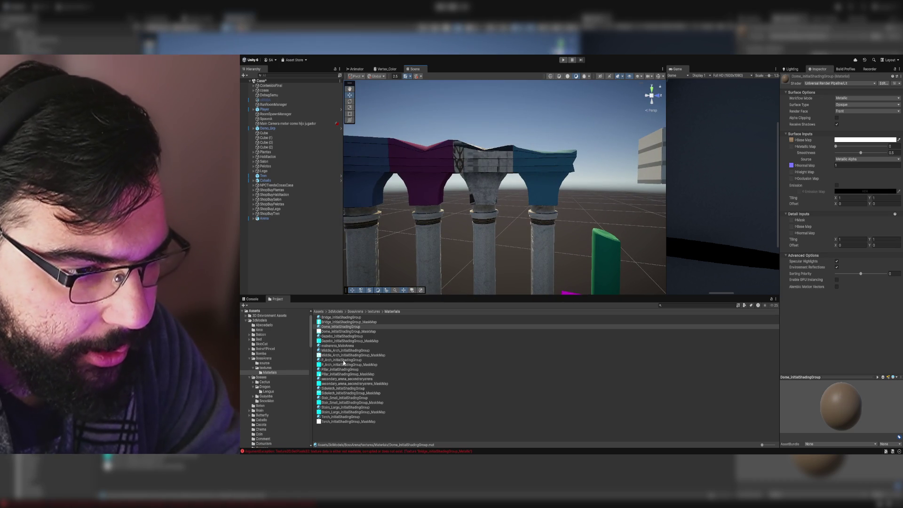
drag(337, 389, 497, 158)
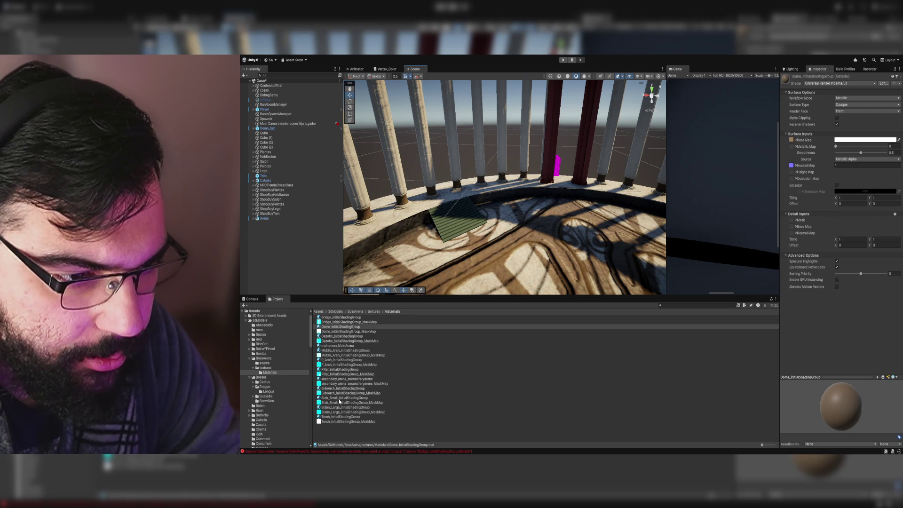
mouse_move(470, 245)
mouse_down()
mouse_move(490, 263)
mouse_move(559, 200)
mouse_move(281, 205)
mouse_move(850, 207)
mouse_move(873, 221)
mouse_move(598, 353)
mouse_up()
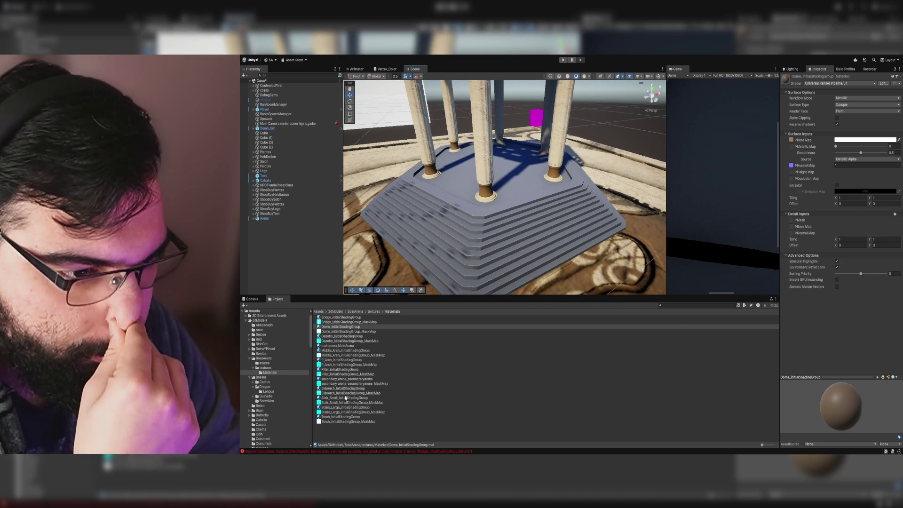
mouse_move(345, 397)
mouse_down()
mouse_move(509, 231)
mouse_move(447, 301)
mouse_move(429, 347)
mouse_move(344, 405)
mouse_move(458, 236)
mouse_up()
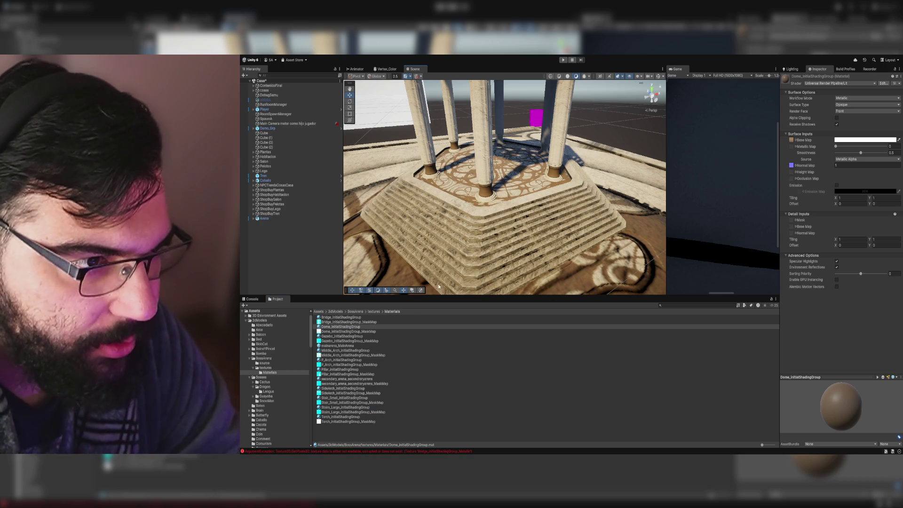
drag(470, 197, 557, 217)
mouse_move(337, 421)
mouse_down()
mouse_move(423, 305)
mouse_move(520, 214)
mouse_up()
Step: Apply the Torch material to the magenta pillars and bowls
drag(435, 258, 455, 283)
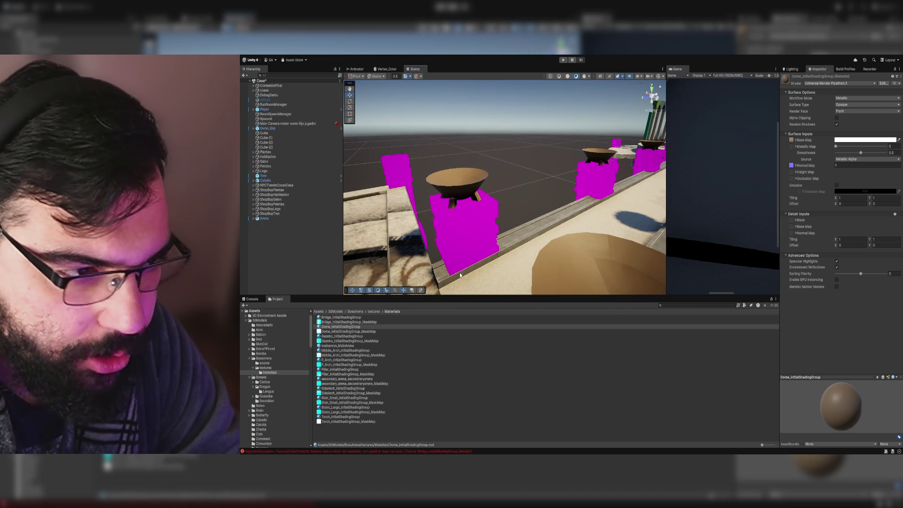
click(460, 275)
drag(338, 416, 463, 230)
mouse_move(517, 226)
mouse_down()
mouse_move(577, 221)
mouse_move(466, 216)
mouse_move(465, 249)
mouse_up()
Step: Try Stairs_Large, Stair_Small, P_Arch, MainArena and Dome on the front pillar, settling on Bridge
mouse_move(338, 408)
mouse_down()
mouse_move(455, 343)
mouse_move(498, 272)
mouse_up()
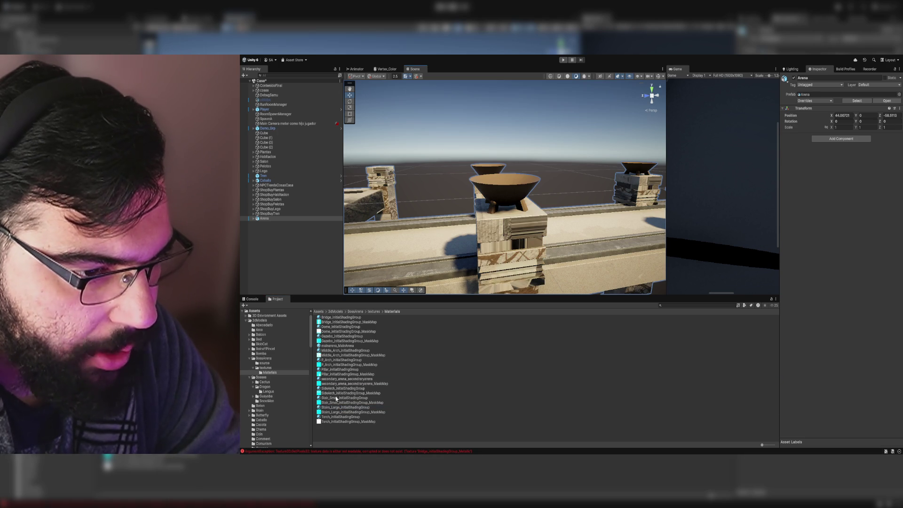
drag(336, 397, 509, 264)
mouse_move(334, 379)
mouse_down()
mouse_move(414, 329)
mouse_move(510, 225)
mouse_up()
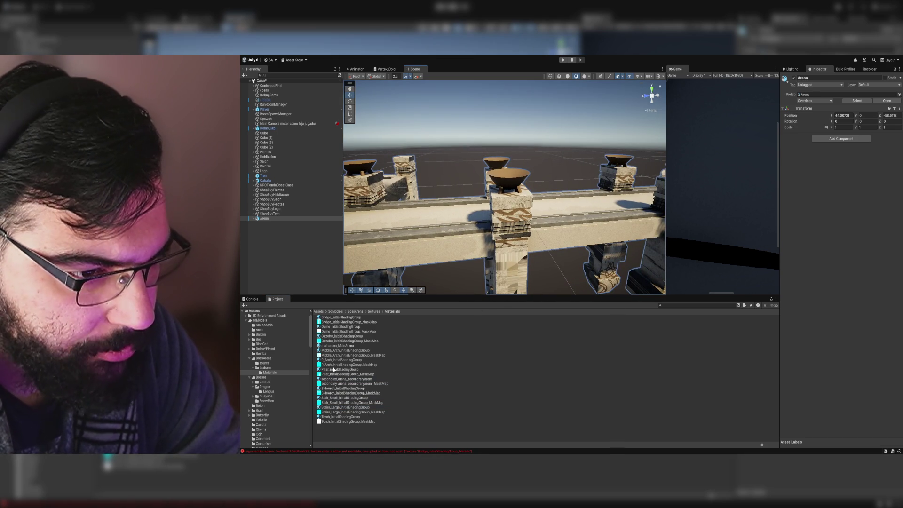
mouse_move(333, 360)
mouse_down()
mouse_move(470, 282)
mouse_move(508, 225)
mouse_move(501, 267)
mouse_move(515, 276)
mouse_up()
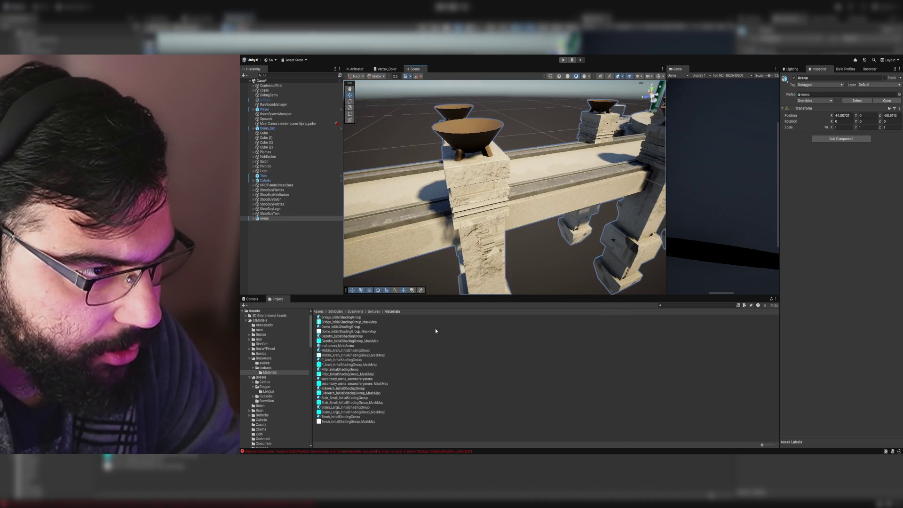
mouse_move(349, 348)
mouse_down()
mouse_move(336, 337)
mouse_move(485, 247)
mouse_up()
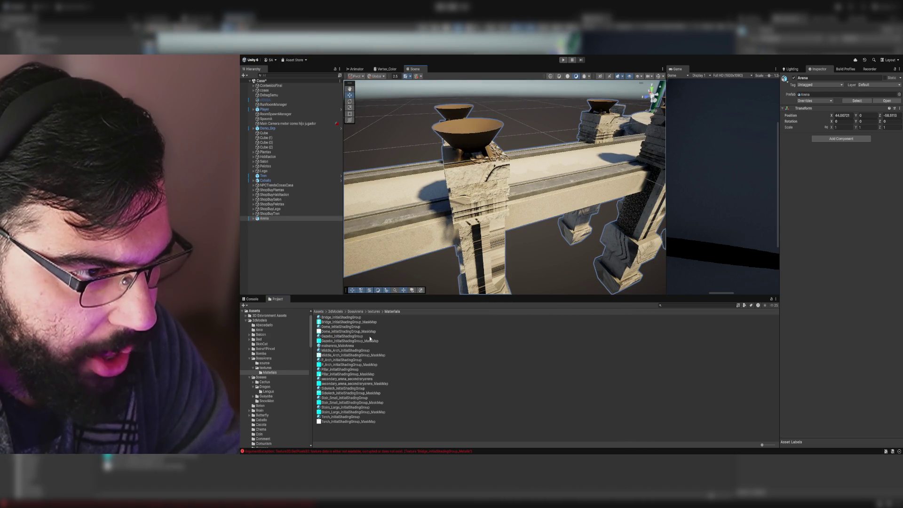
drag(335, 327, 496, 247)
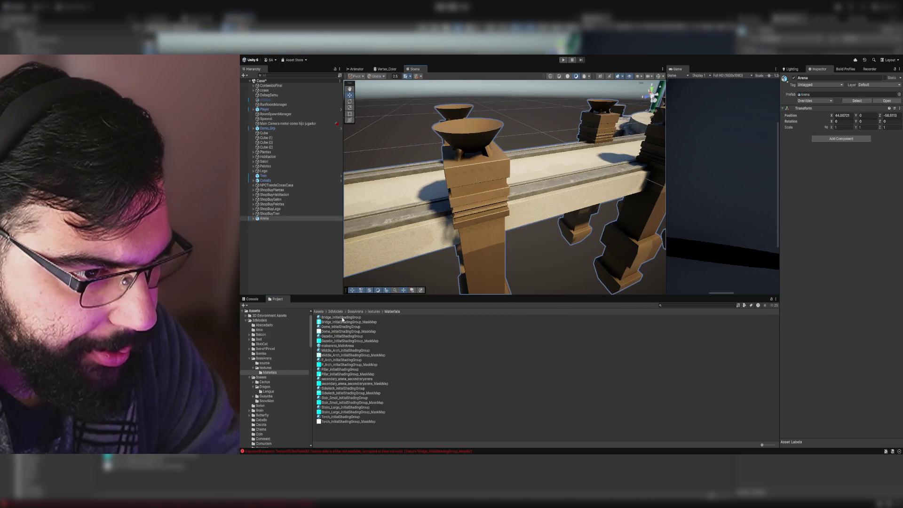
drag(342, 318, 504, 237)
mouse_move(576, 236)
mouse_down()
mouse_move(587, 221)
mouse_move(433, 203)
mouse_move(490, 225)
mouse_up()
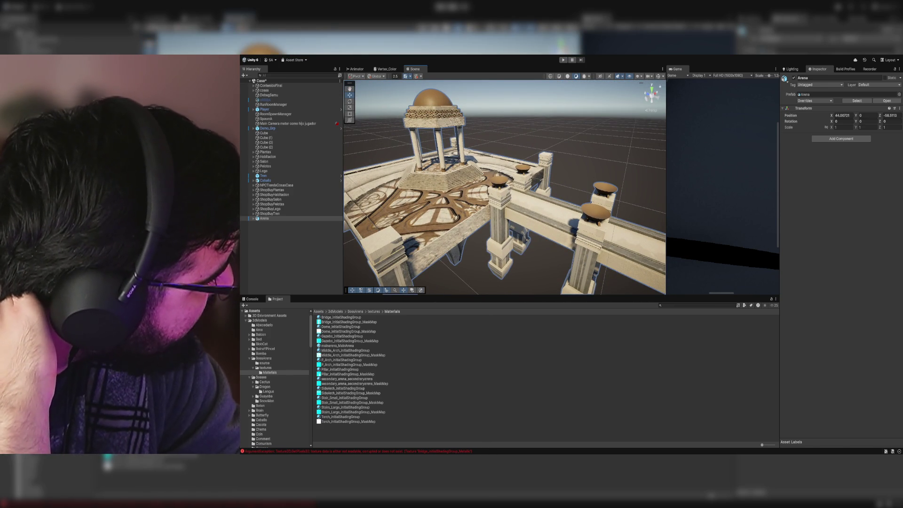
Step: Try the Dome material, then the Gazebo material, on the bridge pillars
click(347, 318)
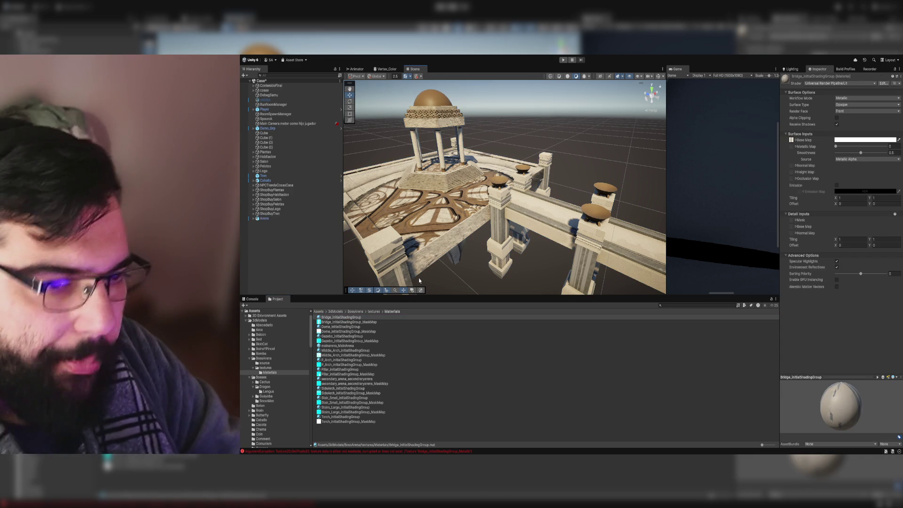
mouse_move(341, 327)
mouse_down()
mouse_move(507, 235)
mouse_move(588, 244)
mouse_move(596, 259)
mouse_up()
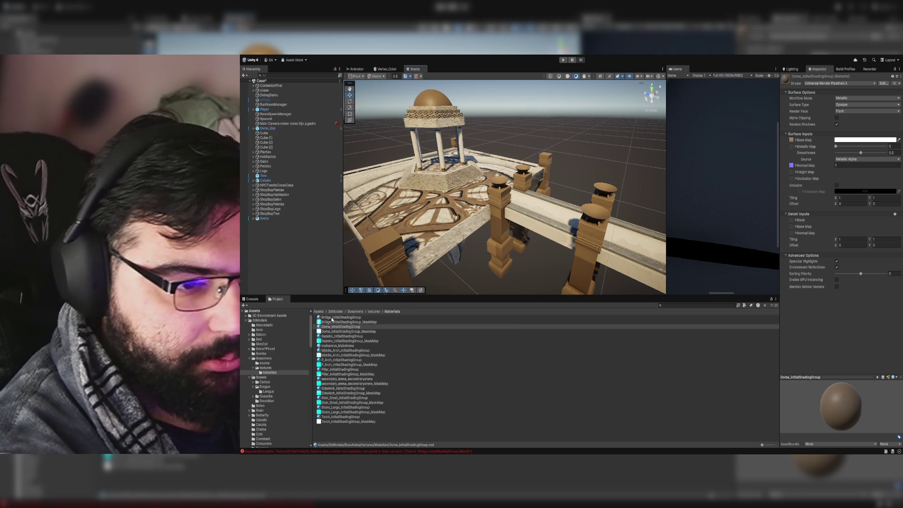
drag(333, 335, 588, 268)
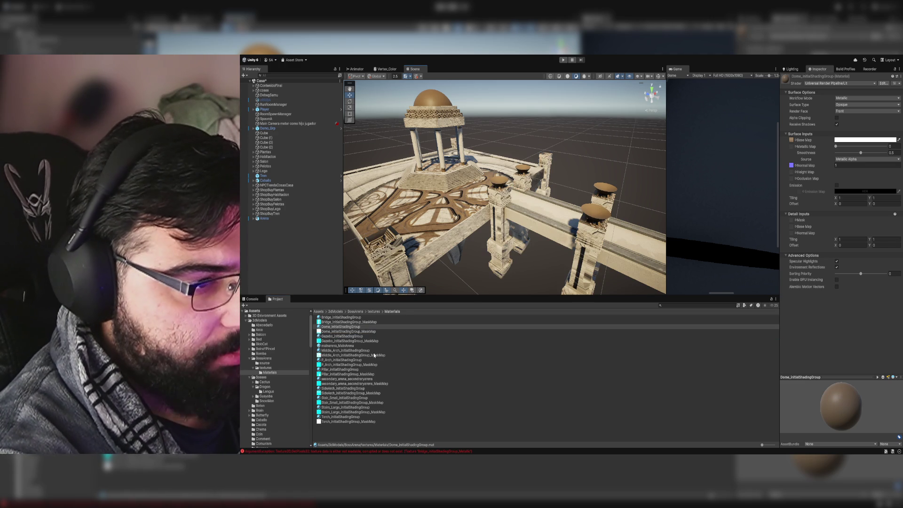
mouse_move(337, 336)
mouse_down()
mouse_move(470, 282)
mouse_move(579, 266)
mouse_up()
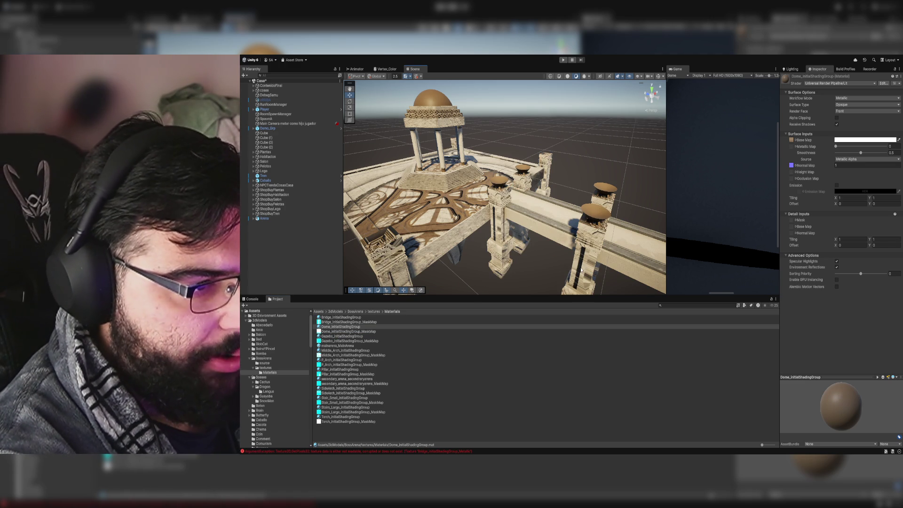
mouse_move(334, 335)
mouse_down()
mouse_move(470, 282)
mouse_move(589, 270)
mouse_up()
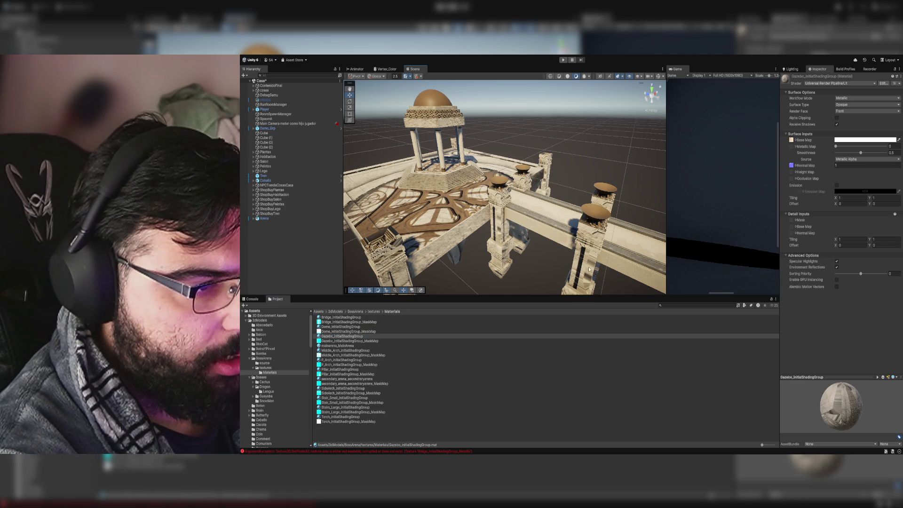
Step: Try Middle_Arch, P_Arch and Pillar materials on the bridge pillars
click(336, 346)
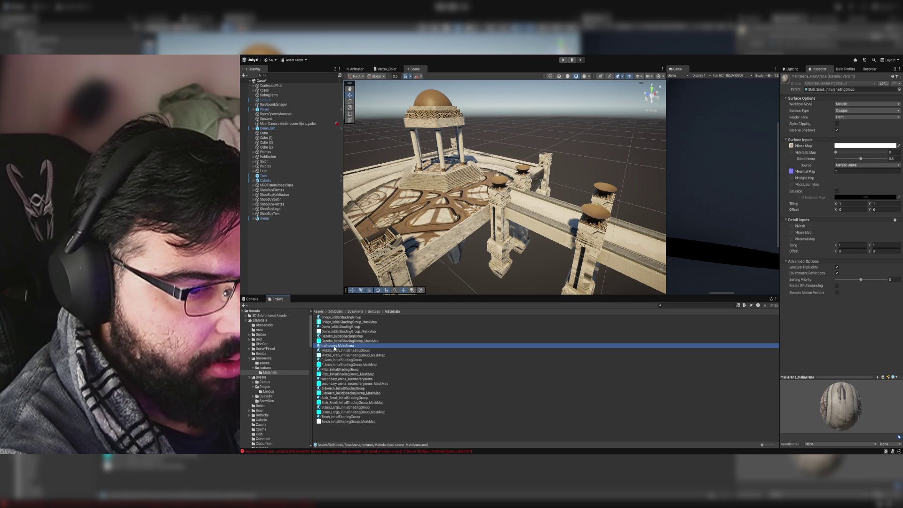
mouse_move(588, 226)
mouse_down()
mouse_move(662, 247)
mouse_move(560, 274)
mouse_up()
click(351, 351)
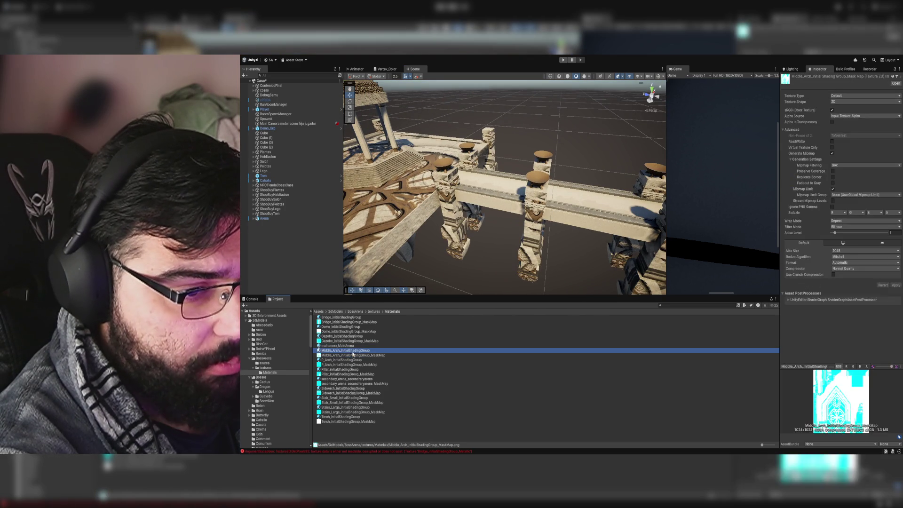
mouse_move(351, 351)
mouse_down()
mouse_move(534, 256)
mouse_move(458, 292)
mouse_up()
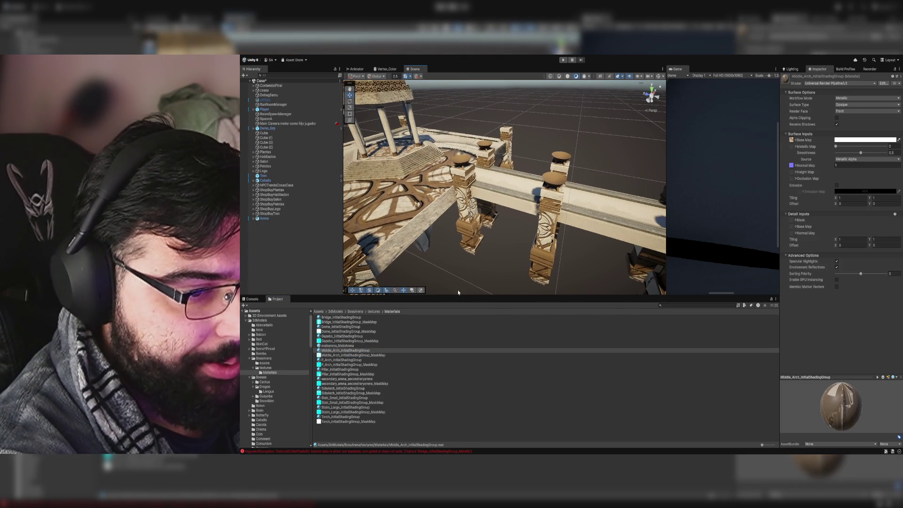
click(356, 360)
mouse_move(511, 304)
mouse_down()
mouse_move(475, 211)
mouse_move(596, 240)
mouse_move(540, 254)
mouse_up()
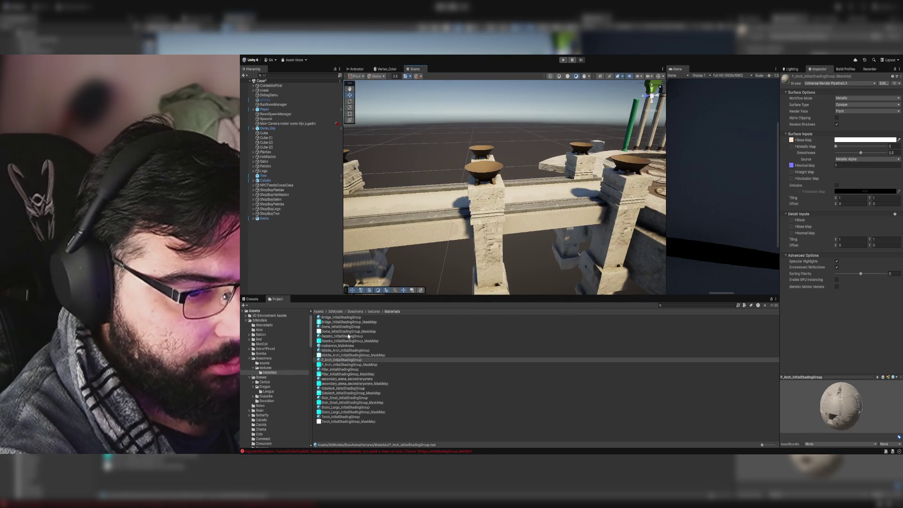
drag(338, 370, 499, 269)
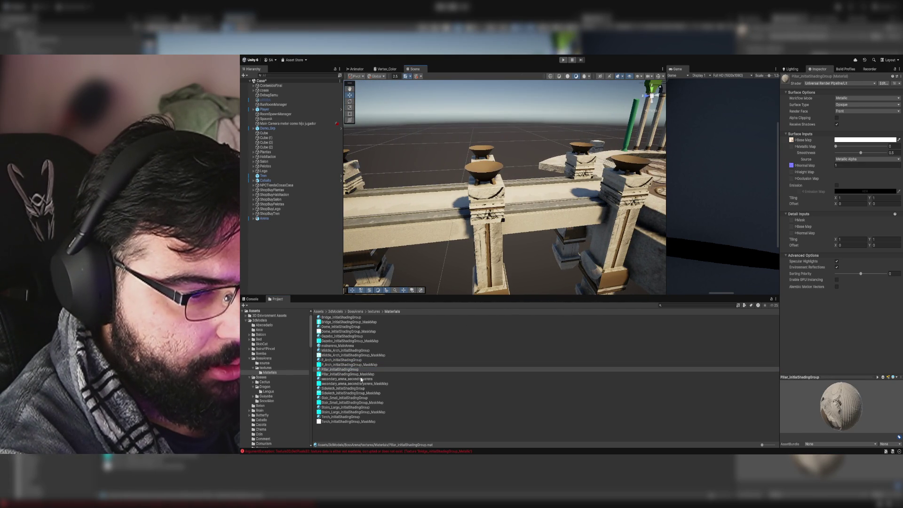
Step: Try a mask map texture and the SideArch material on the pillars near the gazebo
mouse_move(348, 282)
mouse_down()
mouse_move(336, 203)
mouse_move(380, 224)
mouse_up()
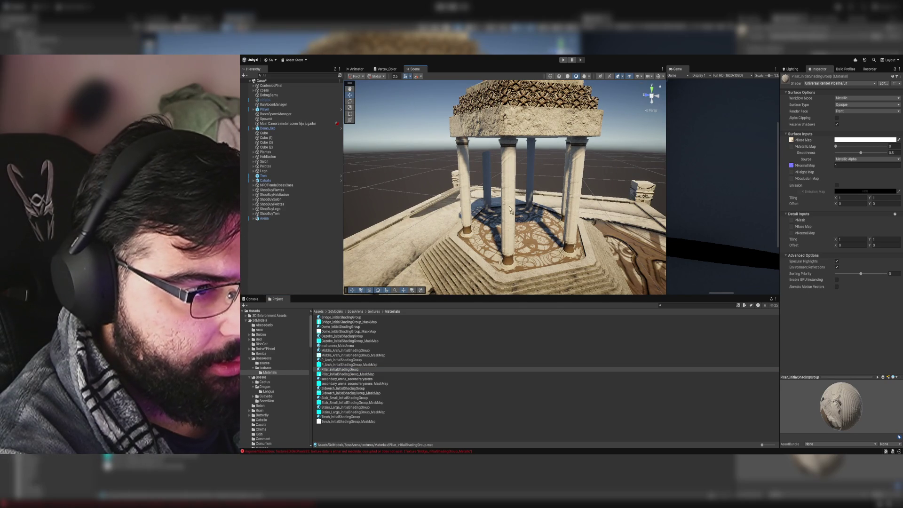
mouse_move(535, 246)
mouse_down()
mouse_move(551, 255)
mouse_move(494, 273)
mouse_up()
mouse_move(348, 383)
mouse_down()
mouse_move(488, 317)
mouse_move(481, 262)
mouse_up()
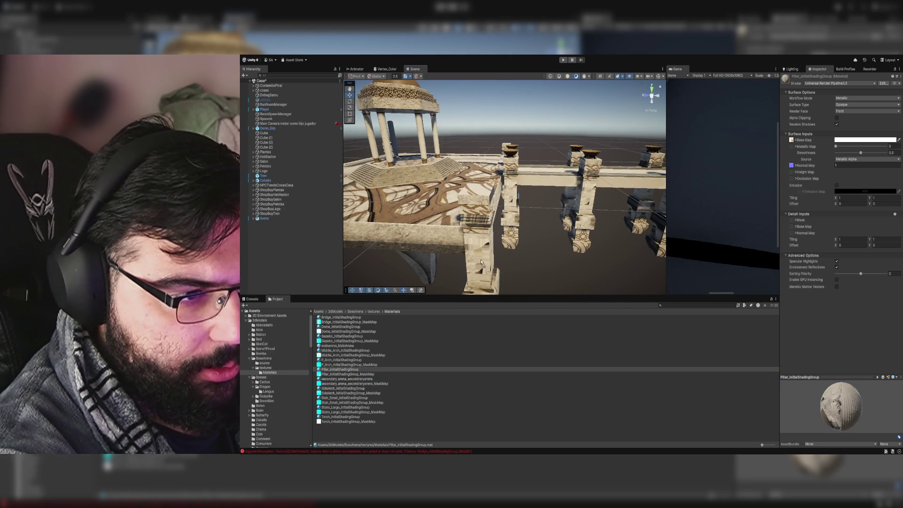
click(343, 379)
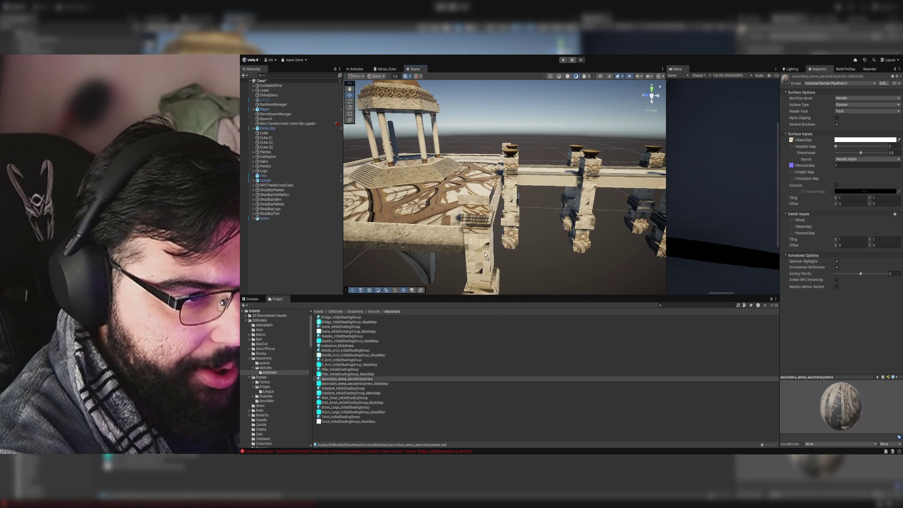
mouse_move(341, 389)
mouse_down()
mouse_move(512, 216)
mouse_move(553, 239)
mouse_move(372, 379)
mouse_up()
Step: Apply the swirl-patterned stone material to the floor around the gazebo
click(341, 399)
mouse_move(507, 221)
mouse_down()
mouse_move(588, 282)
mouse_move(526, 217)
mouse_up()
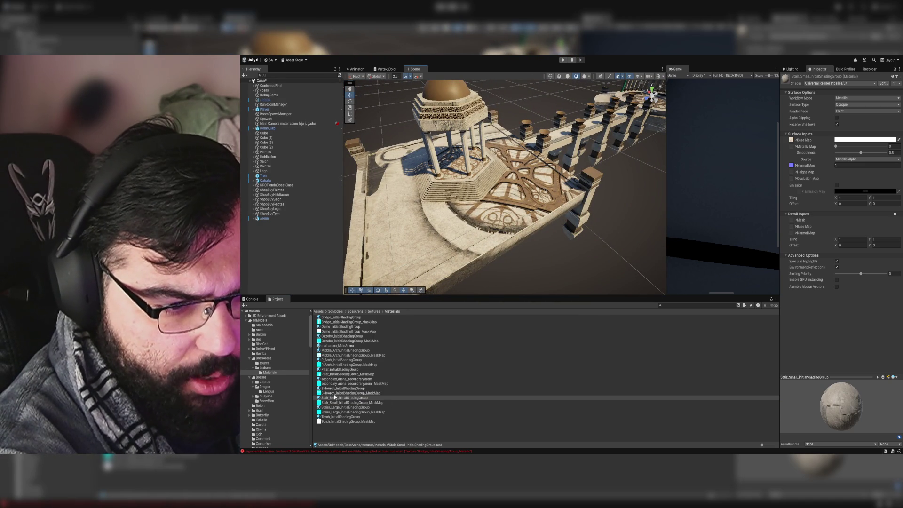
mouse_move(336, 380)
mouse_down()
mouse_move(515, 202)
mouse_move(534, 203)
mouse_move(501, 201)
mouse_move(614, 167)
mouse_move(642, 145)
mouse_move(637, 167)
mouse_move(592, 177)
mouse_move(577, 167)
mouse_move(737, 140)
mouse_move(747, 155)
mouse_up()
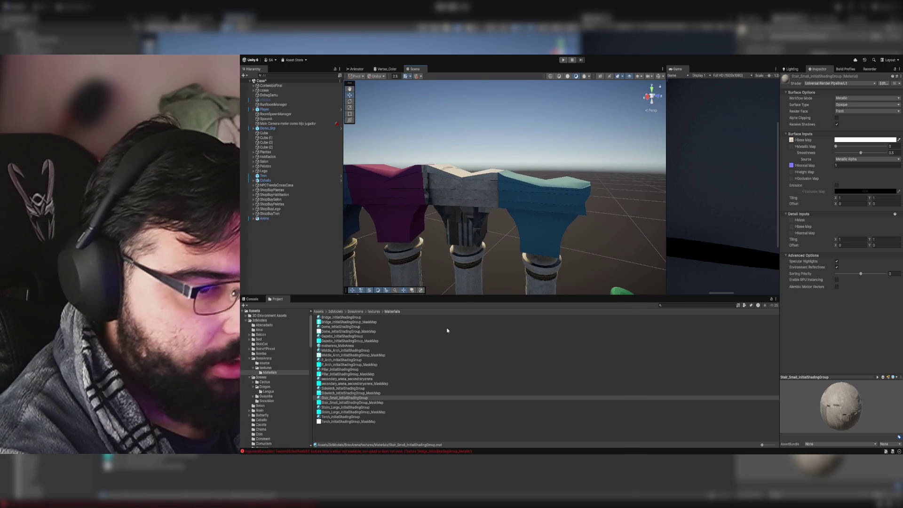
click(340, 327)
mouse_move(343, 337)
mouse_down()
mouse_move(566, 225)
mouse_move(470, 213)
mouse_up()
drag(531, 226, 625, 292)
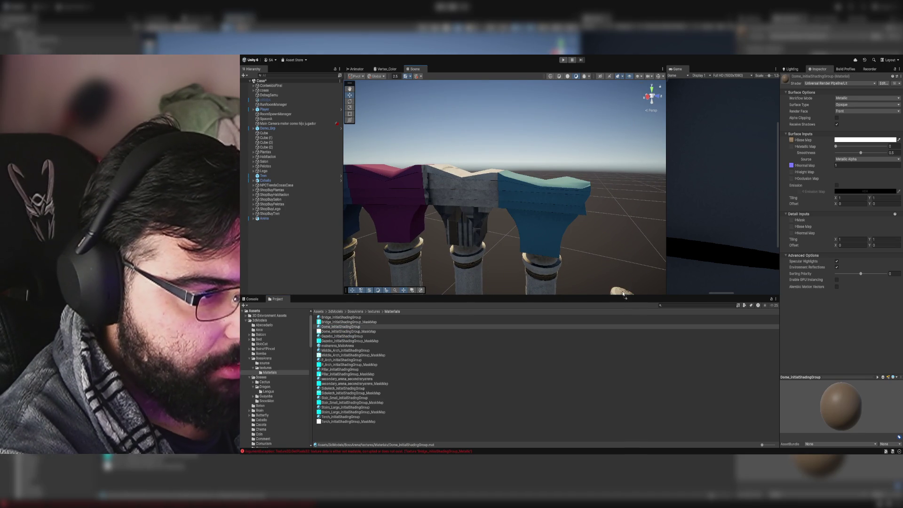
mouse_move(617, 243)
mouse_down()
mouse_move(517, 212)
mouse_move(452, 206)
mouse_up()
click(347, 337)
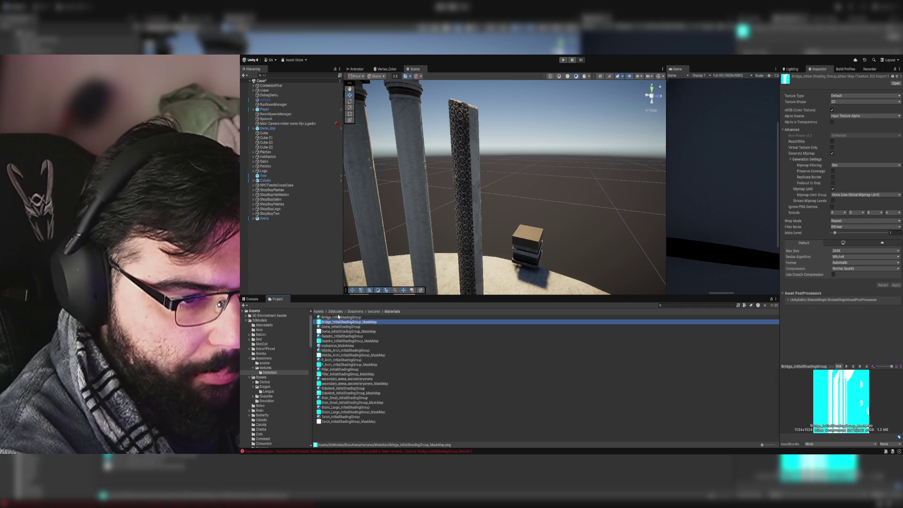
click(343, 312)
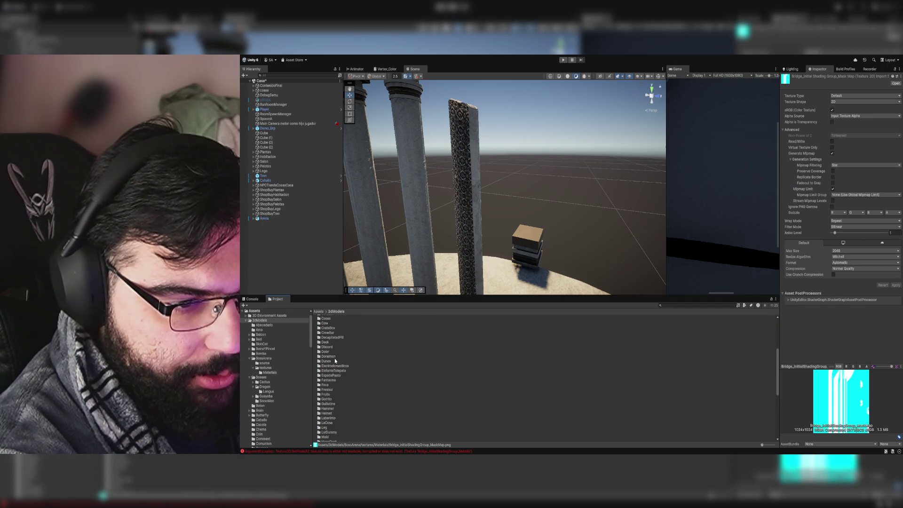
click(329, 355)
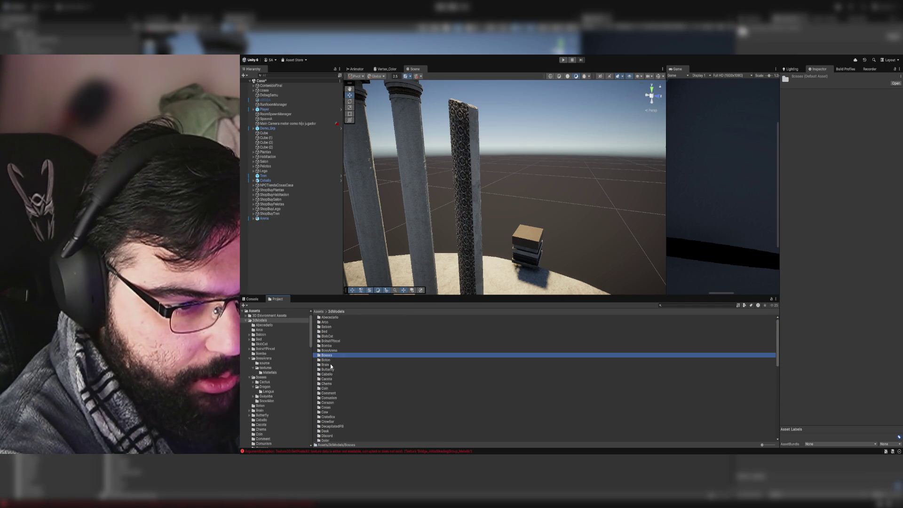
double_click(331, 350)
double_click(331, 322)
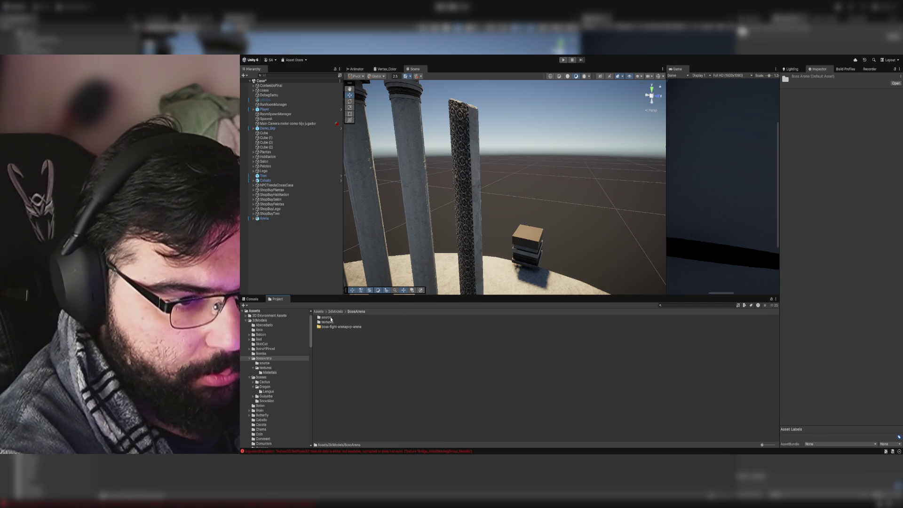
double_click(329, 318)
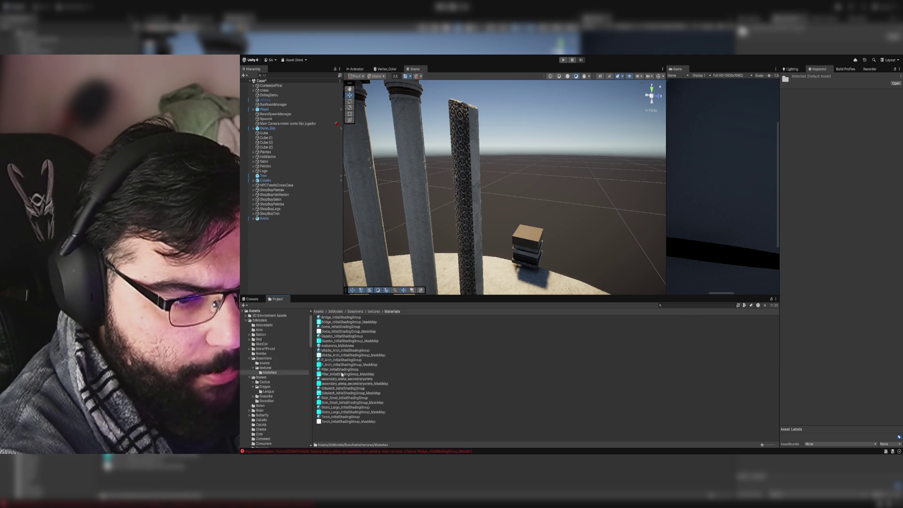
mouse_move(473, 230)
mouse_down()
mouse_move(472, 250)
mouse_move(515, 205)
mouse_move(490, 228)
mouse_move(584, 195)
mouse_move(493, 225)
mouse_move(499, 243)
mouse_move(490, 209)
mouse_move(451, 208)
mouse_move(496, 228)
mouse_move(475, 245)
mouse_move(505, 264)
mouse_move(510, 241)
mouse_up()
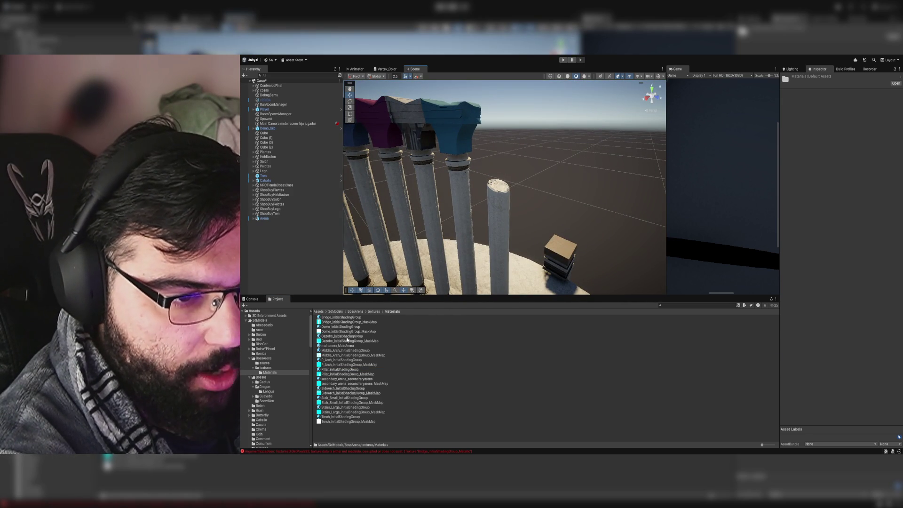
click(468, 217)
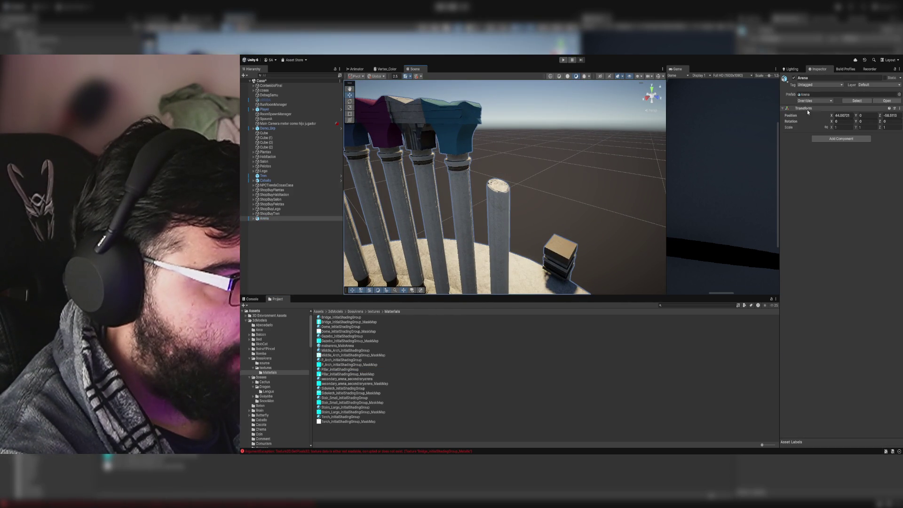
Step: Apply the Gazebo material to the selected plain pillars, then try it on the pyramid
click(453, 197)
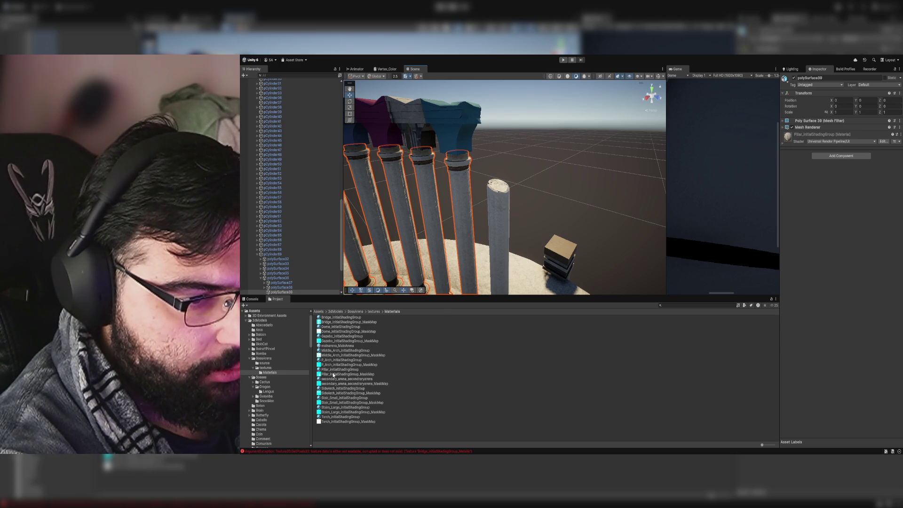
mouse_move(518, 216)
mouse_down()
mouse_move(349, 218)
mouse_move(387, 203)
mouse_move(440, 201)
mouse_move(484, 216)
mouse_move(489, 231)
mouse_move(474, 226)
mouse_move(451, 244)
mouse_up()
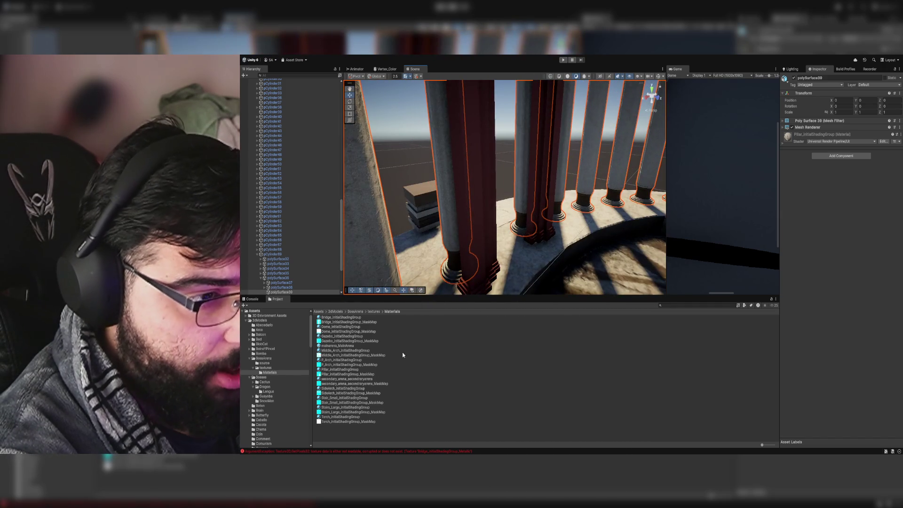
drag(329, 330, 487, 238)
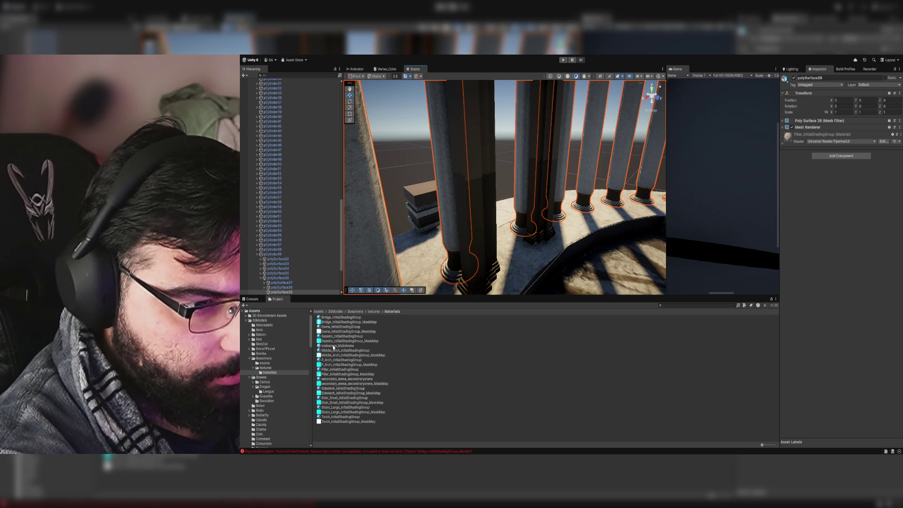
mouse_move(332, 338)
mouse_down()
mouse_move(413, 327)
mouse_move(458, 212)
mouse_move(440, 194)
mouse_move(508, 204)
mouse_move(576, 244)
mouse_move(558, 261)
mouse_move(542, 258)
mouse_move(458, 298)
mouse_move(323, 300)
mouse_move(264, 268)
mouse_move(883, 230)
mouse_move(893, 256)
mouse_move(501, 344)
mouse_up()
mouse_move(329, 338)
mouse_down()
mouse_move(499, 238)
mouse_move(477, 251)
mouse_up()
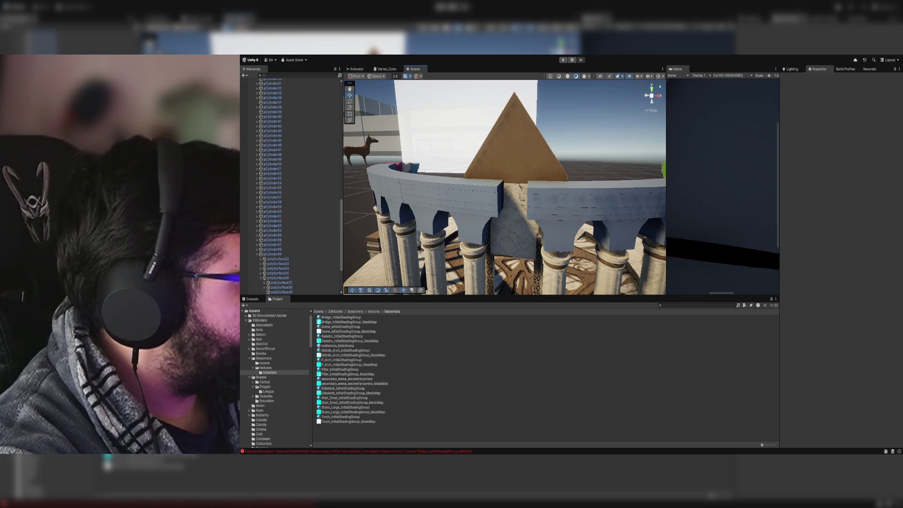
Step: Fly around the gazebo to inspect its dome and tiers, then pull back to a wide arena view
key(w)
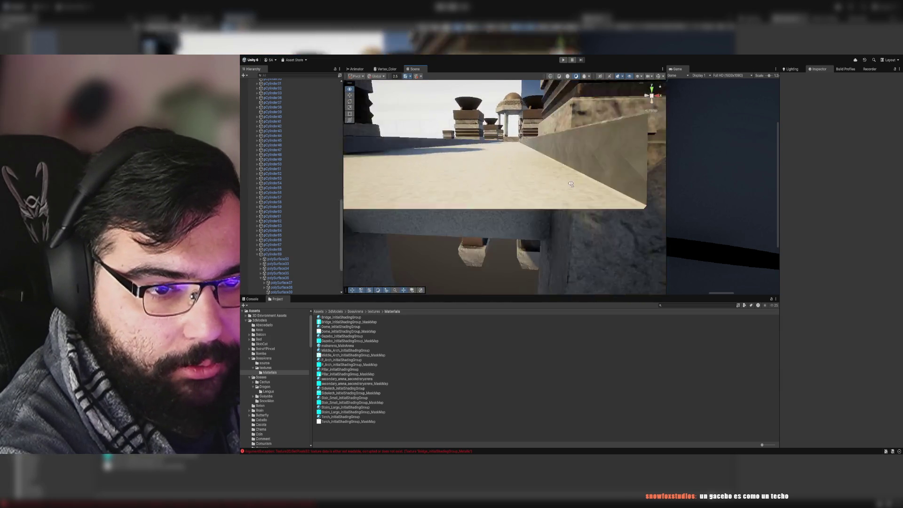
key(w)
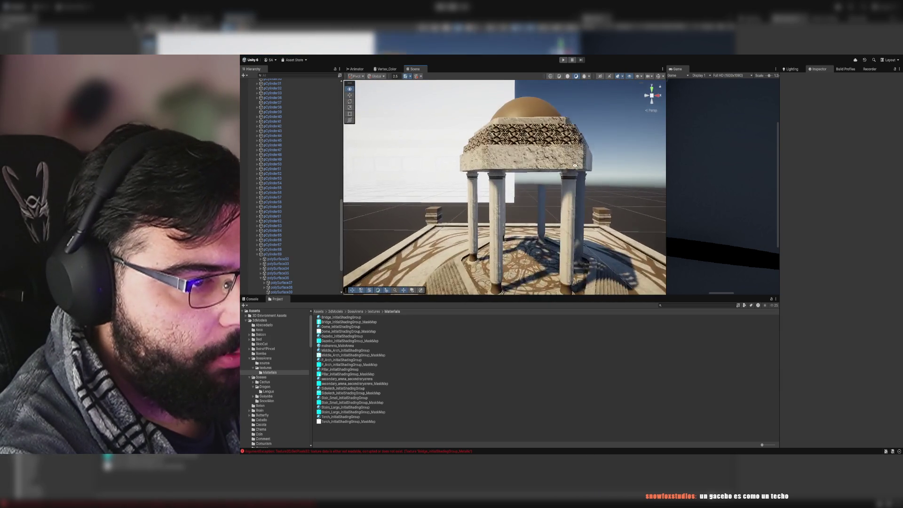
click(532, 160)
key(w)
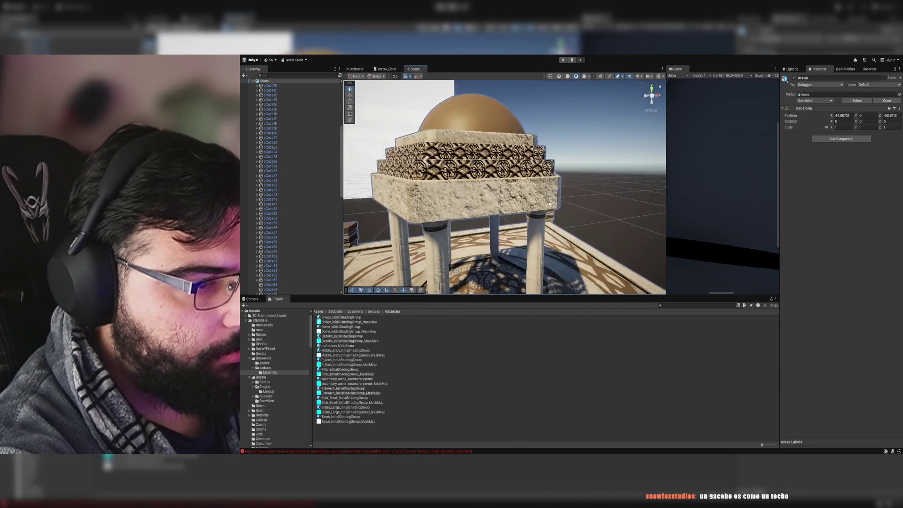
key(s)
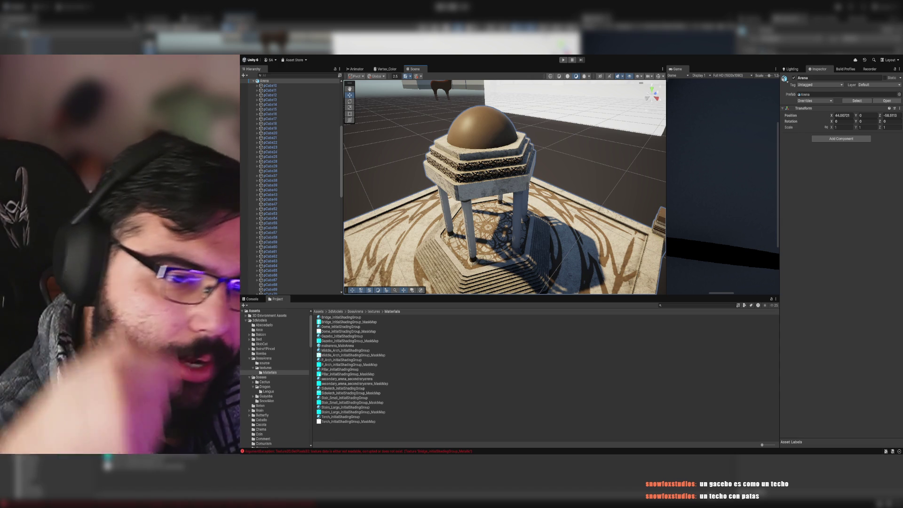
mouse_move(424, 207)
mouse_down()
mouse_move(413, 212)
mouse_move(422, 144)
mouse_move(334, 192)
mouse_move(302, 155)
mouse_move(491, 186)
mouse_move(322, 322)
mouse_up()
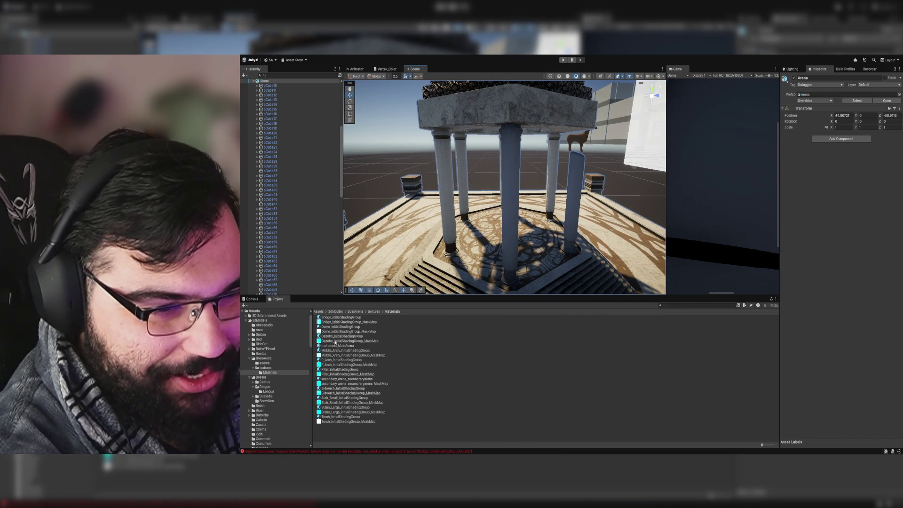
drag(329, 370, 506, 228)
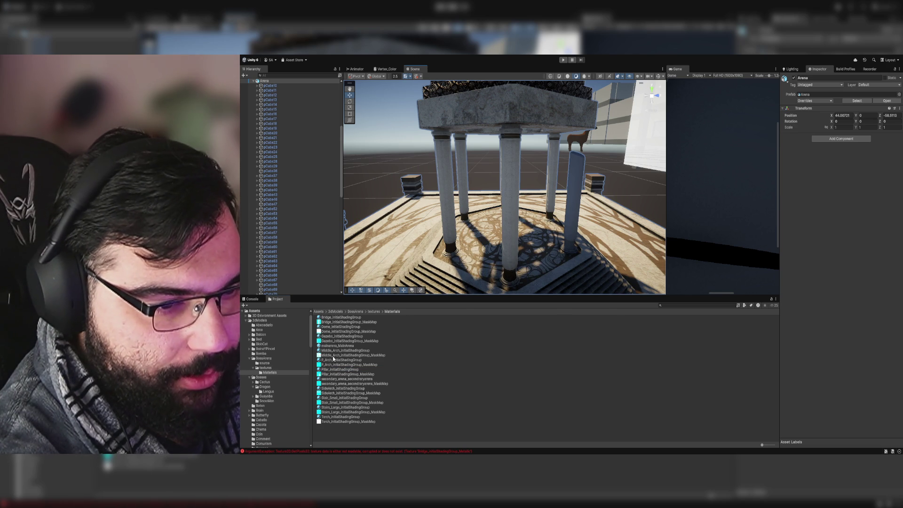
mouse_move(470, 212)
mouse_down()
mouse_move(535, 185)
mouse_move(524, 151)
mouse_move(515, 239)
mouse_up()
key(Down)
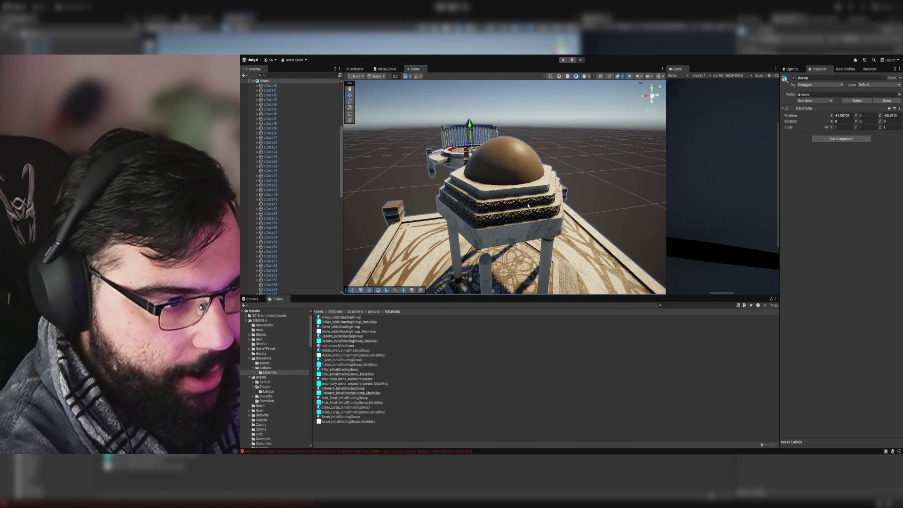
mouse_move(528, 206)
mouse_down()
mouse_move(561, 181)
mouse_move(400, 183)
mouse_move(490, 182)
mouse_up()
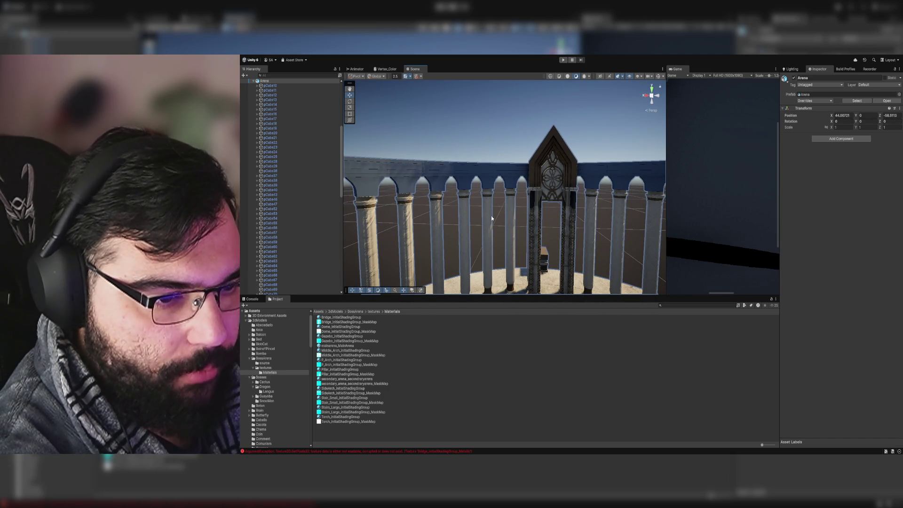
Step: Apply the SideArch material to the grey side arches
drag(467, 229, 439, 233)
click(347, 388)
mouse_move(346, 388)
mouse_down()
mouse_move(442, 207)
mouse_move(508, 217)
mouse_up()
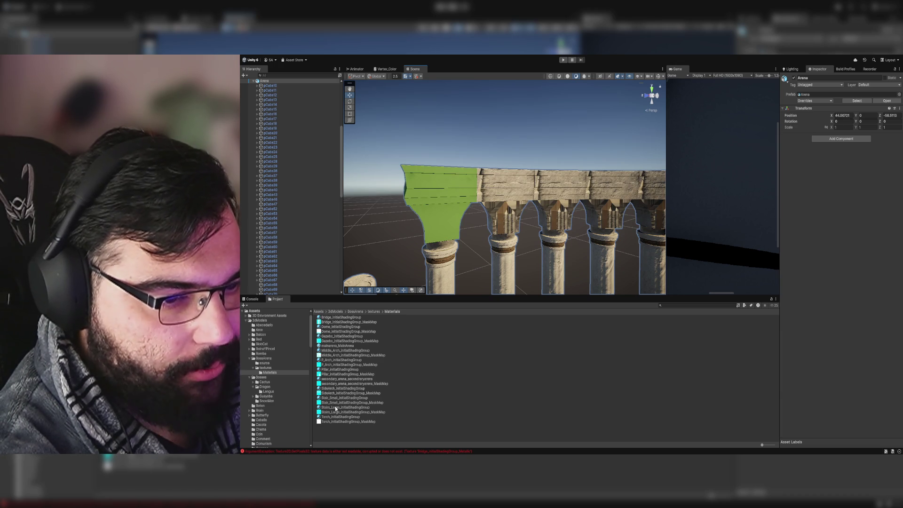
key(f)
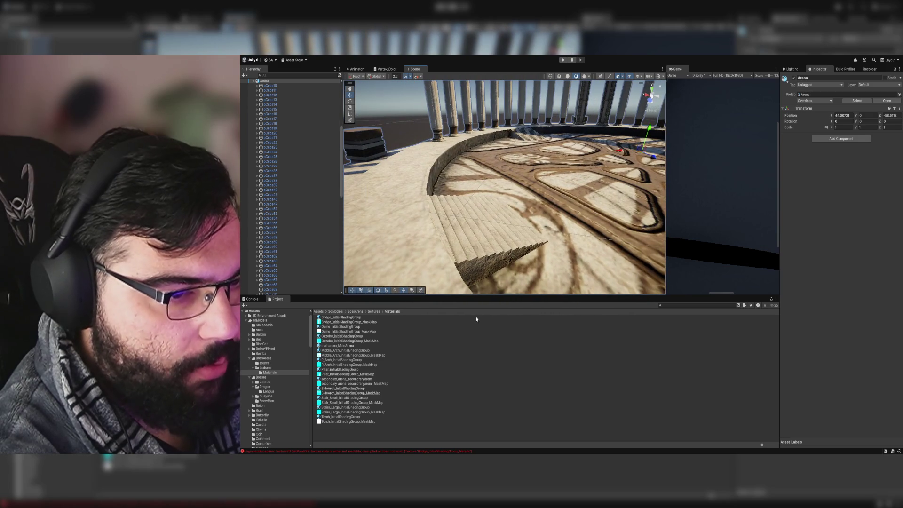
Step: Put Stairs_Large on the stairs after trying Stair_Small, and Middle_Arch on the wall arches
drag(335, 399, 494, 243)
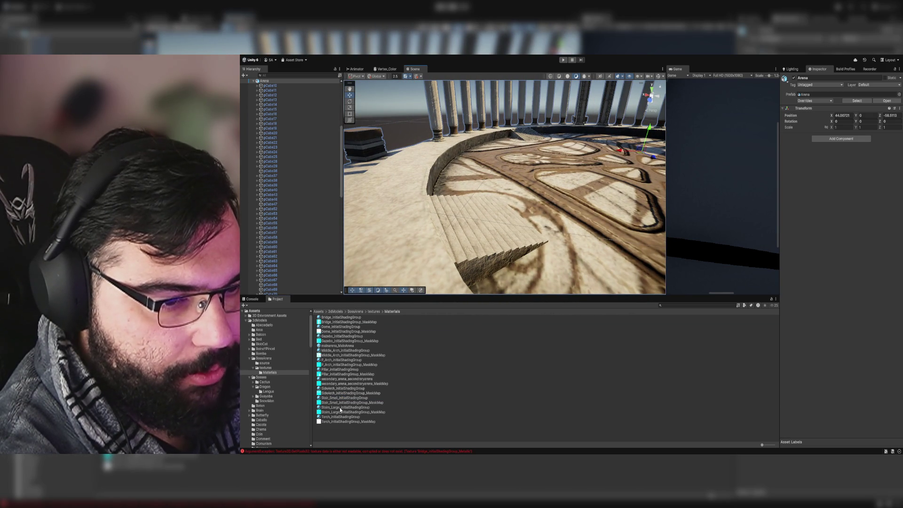
mouse_move(340, 410)
mouse_down()
mouse_move(487, 246)
mouse_move(478, 221)
mouse_move(593, 192)
mouse_move(696, 191)
mouse_move(747, 210)
mouse_move(518, 237)
mouse_move(328, 236)
mouse_move(290, 222)
mouse_move(876, 216)
mouse_move(820, 207)
mouse_move(841, 209)
mouse_up()
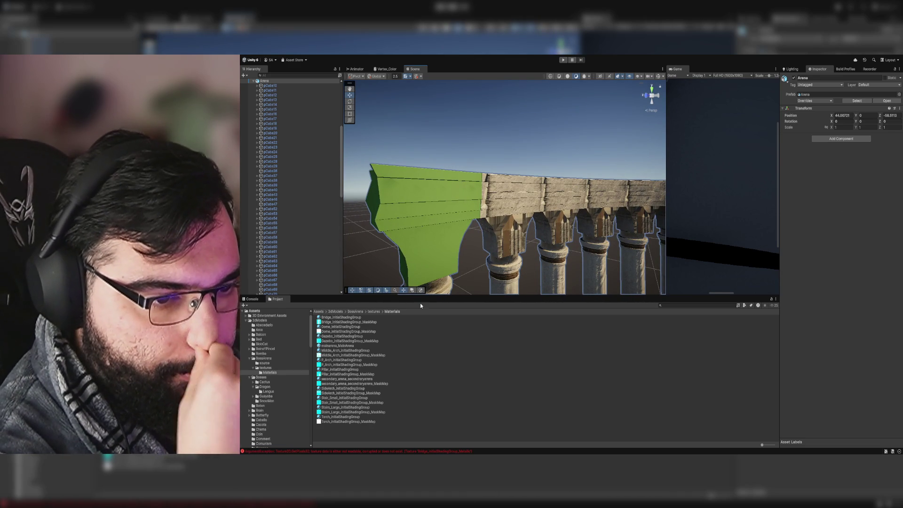
mouse_move(329, 353)
mouse_down()
mouse_move(545, 249)
mouse_move(538, 213)
mouse_move(522, 219)
mouse_move(613, 220)
mouse_move(361, 238)
mouse_move(278, 221)
mouse_move(477, 236)
mouse_move(452, 217)
mouse_move(437, 248)
mouse_move(354, 314)
mouse_up()
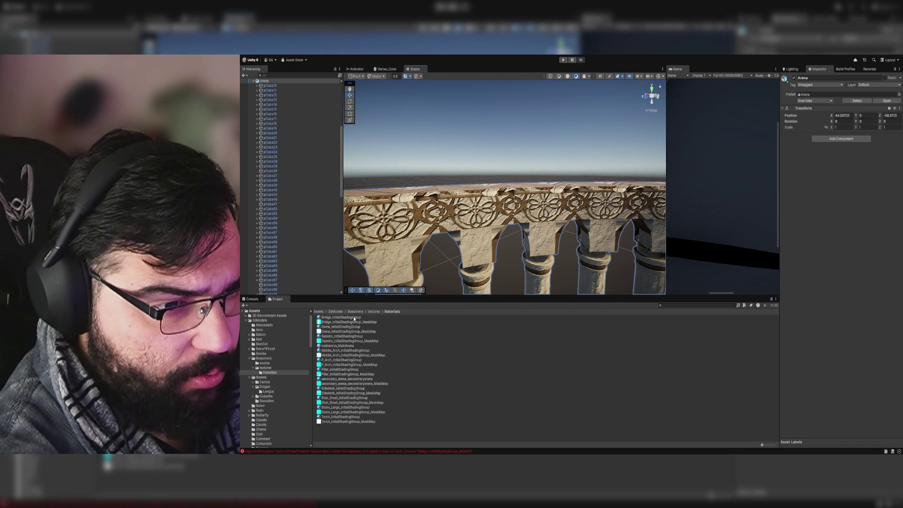
Step: Apply the Pillar material to the balustrade rail
mouse_move(517, 245)
mouse_down()
mouse_move(577, 206)
mouse_move(555, 216)
mouse_up()
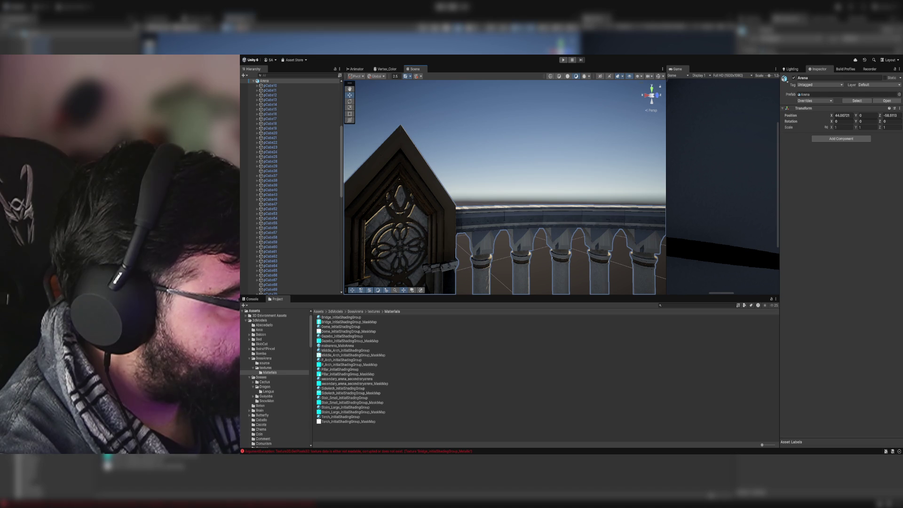
drag(534, 224, 526, 225)
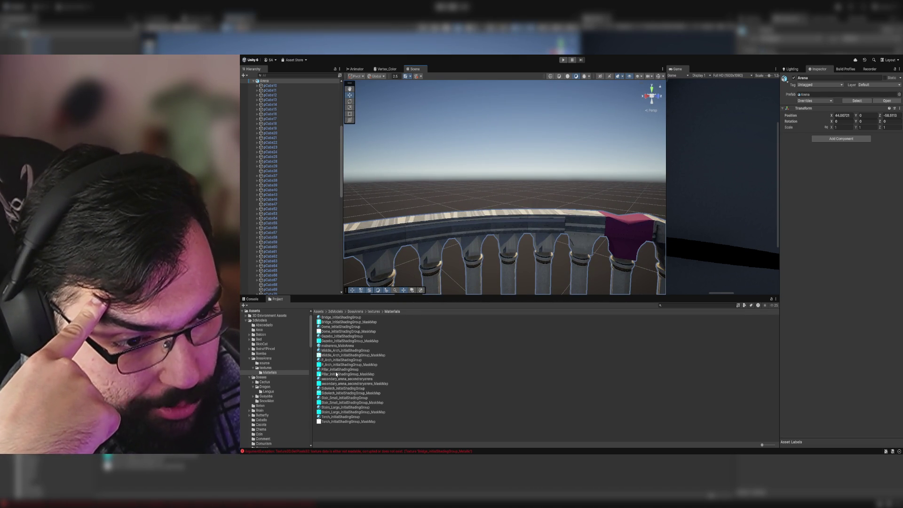
drag(340, 369, 505, 228)
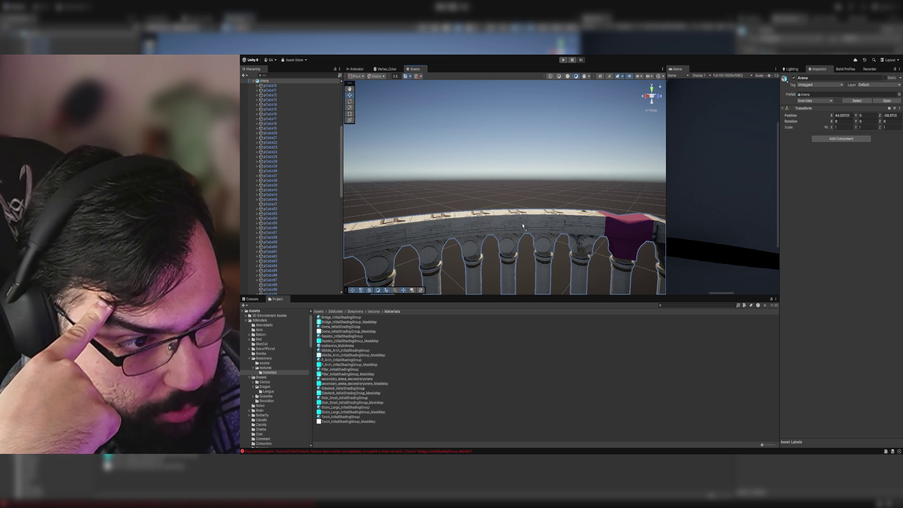
Step: Try the secondary_arena, SideArch and Stair_Small materials on the balustrade rail and pillars
drag(330, 381, 475, 240)
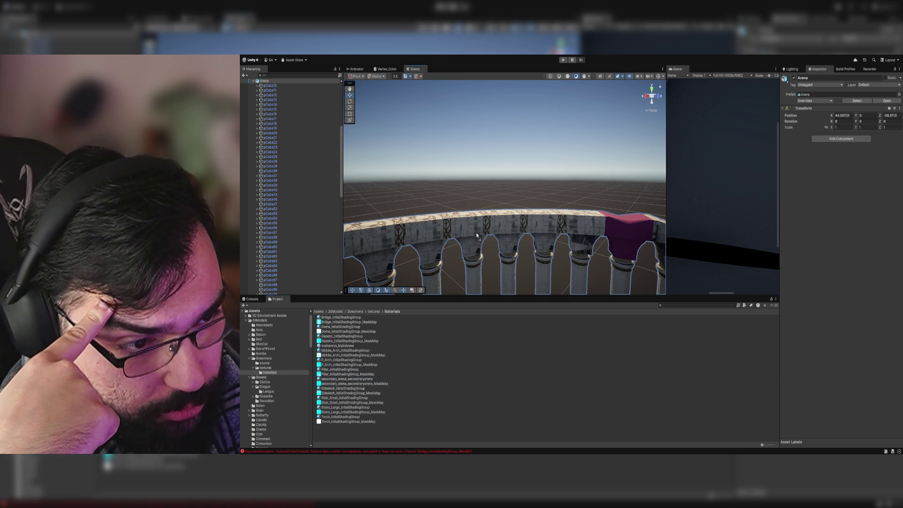
drag(326, 389, 481, 235)
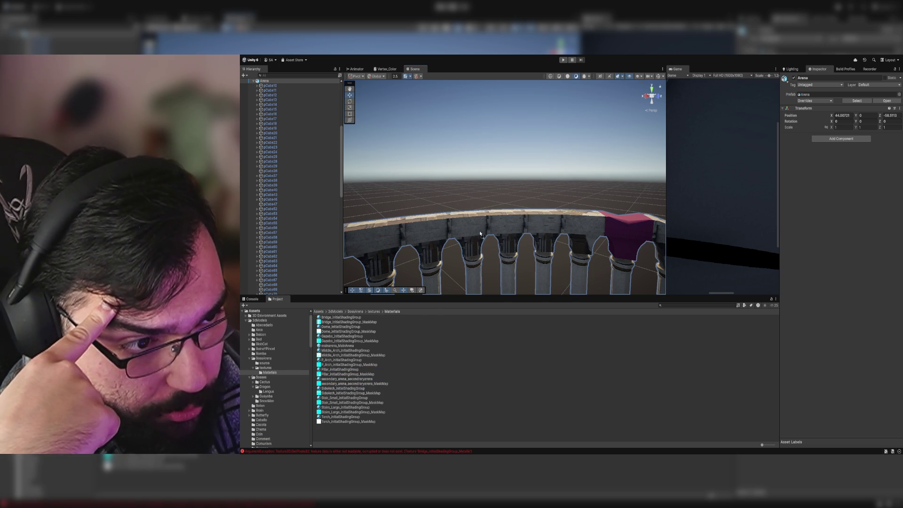
drag(337, 389, 450, 252)
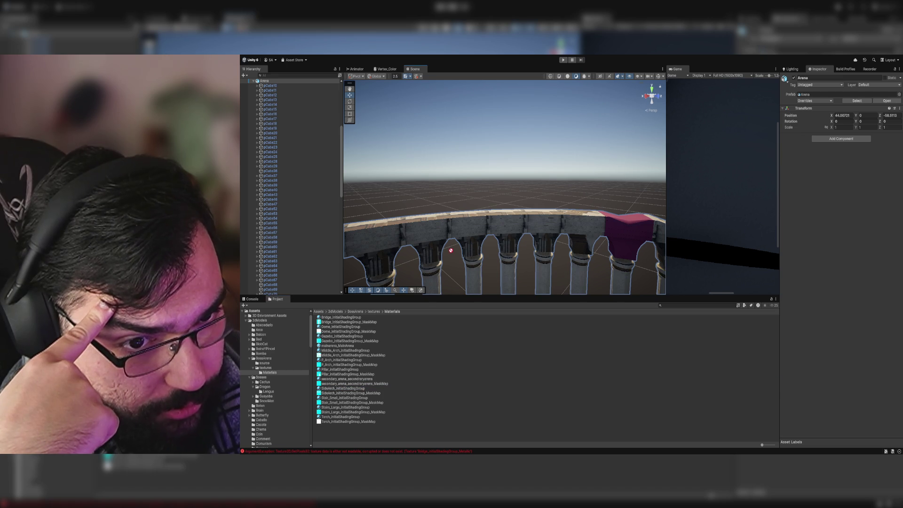
drag(333, 397, 480, 234)
Step: Test darker, Bridge and finally mainarena materials on the upper arch wall
mouse_move(526, 202)
mouse_down()
mouse_move(503, 187)
mouse_move(520, 191)
mouse_move(504, 234)
mouse_up()
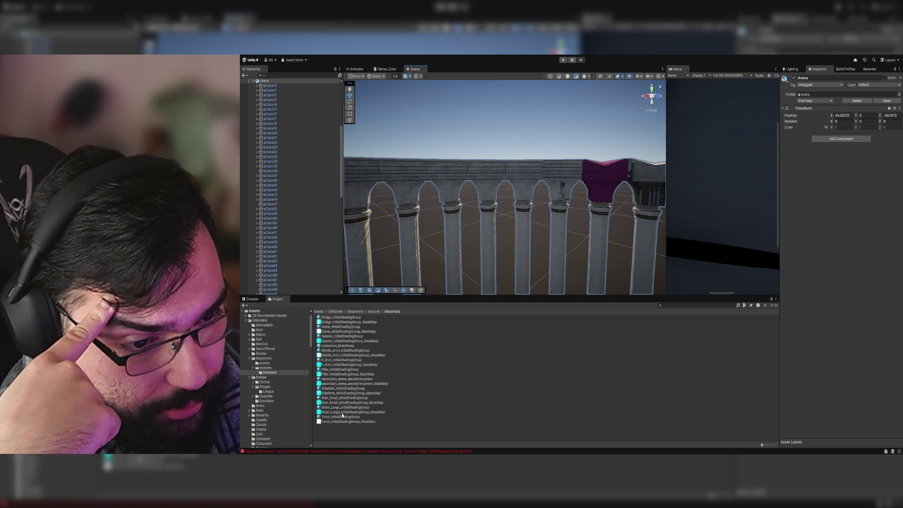
drag(338, 418, 474, 190)
drag(342, 317, 480, 178)
drag(342, 327, 493, 167)
drag(340, 345, 495, 183)
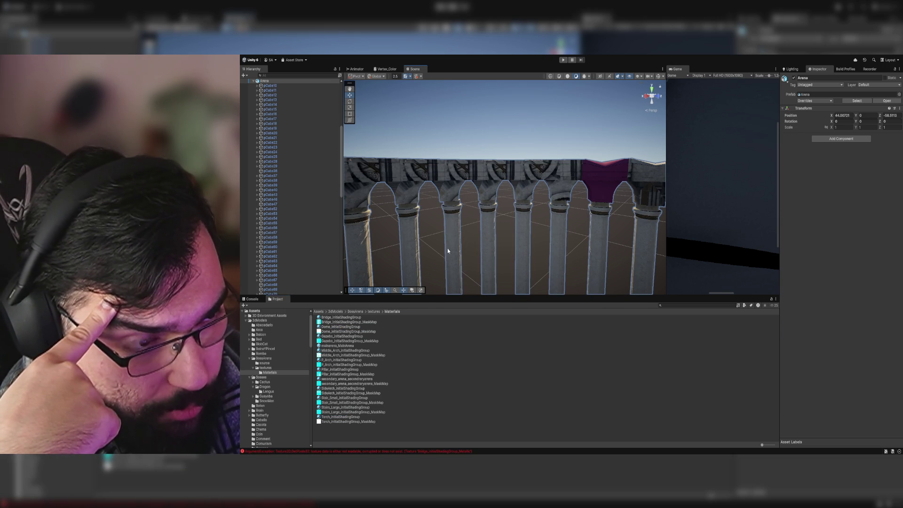
Step: Give the arch frieze Middle_Arch, replace it with plain P_Arch stone, then frame polySurface29
drag(325, 353, 490, 167)
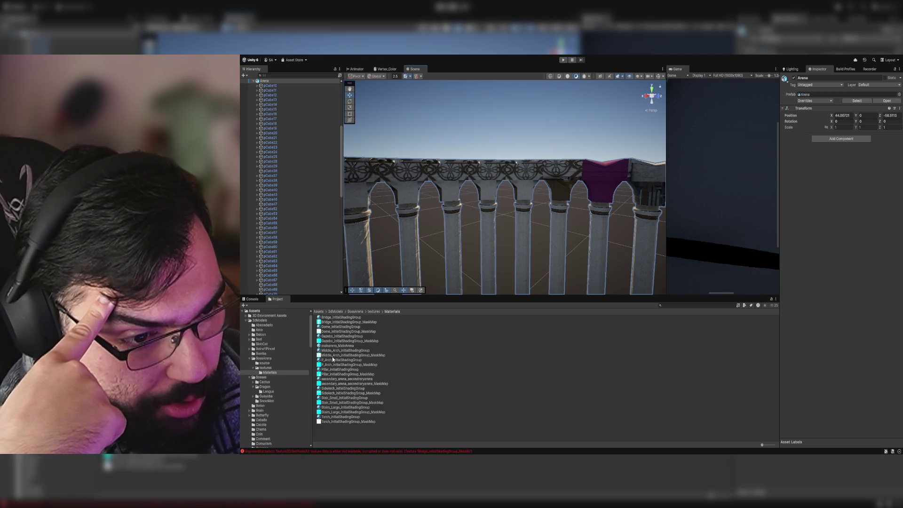
mouse_move(329, 361)
mouse_down()
mouse_move(503, 170)
mouse_move(484, 184)
mouse_move(464, 230)
mouse_up()
click(464, 230)
key(f)
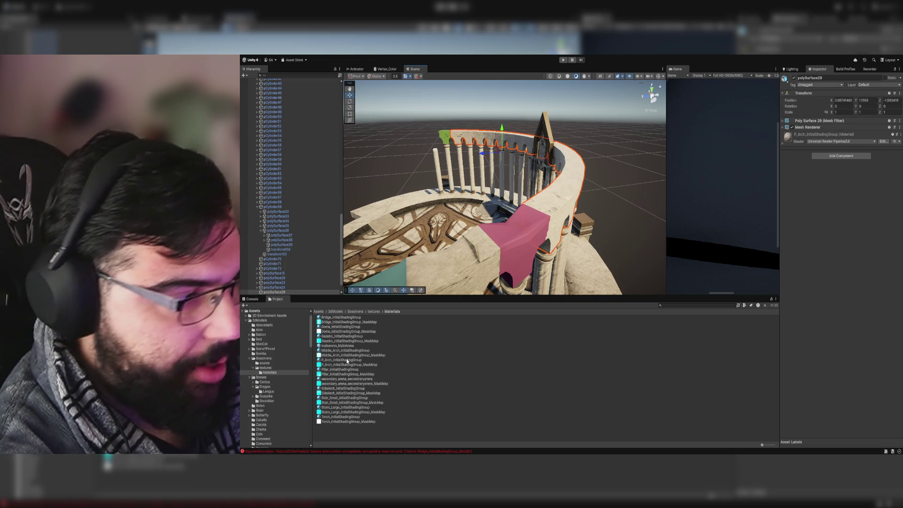
Step: Apply the P_Arch material to the teal untextured mesh after checking its settings
mouse_move(346, 359)
mouse_down()
mouse_move(492, 252)
mouse_move(514, 249)
mouse_move(503, 262)
mouse_up()
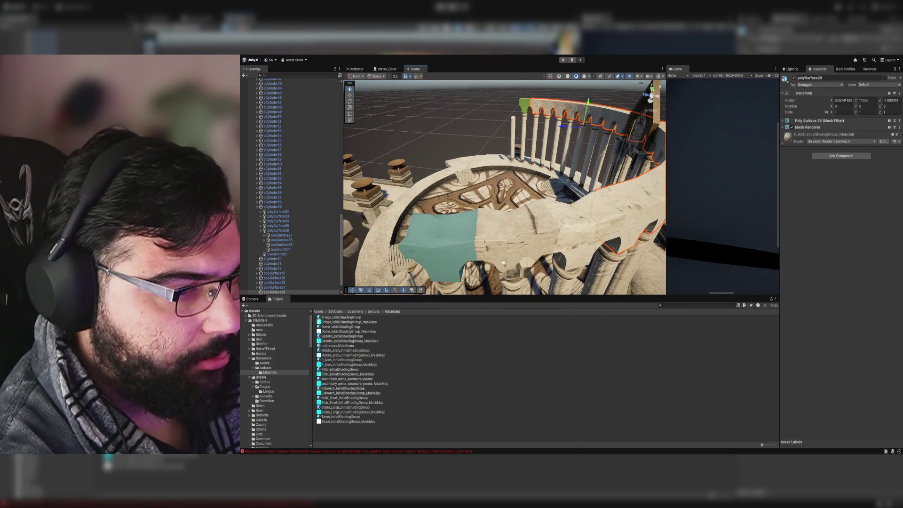
click(340, 359)
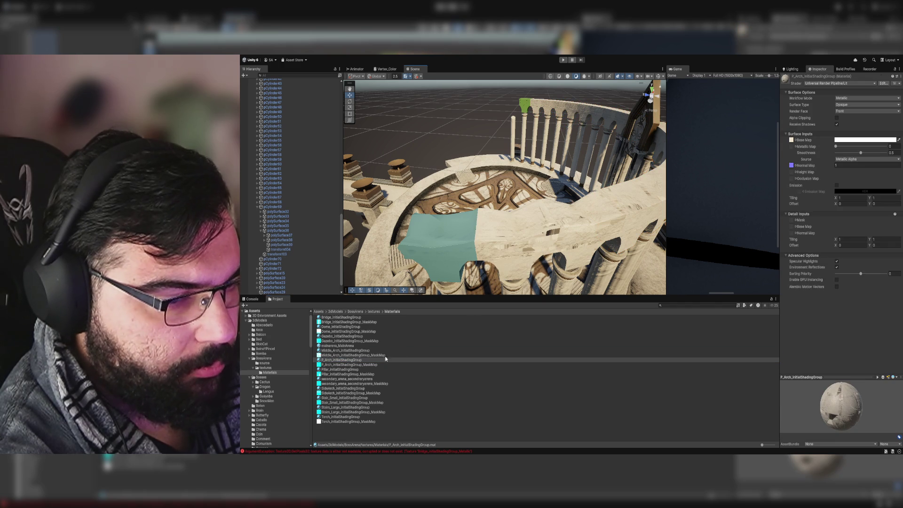
mouse_move(345, 363)
mouse_down()
mouse_move(418, 329)
mouse_move(463, 288)
mouse_move(458, 253)
mouse_up()
mouse_move(458, 254)
mouse_down()
mouse_move(457, 233)
mouse_move(675, 192)
mouse_move(696, 170)
mouse_move(475, 211)
mouse_up()
Step: Give the green arch piece and both tall pillars P_Arch, then preview mainarena on the inner pillars
mouse_move(350, 360)
mouse_down()
mouse_move(492, 275)
mouse_move(491, 238)
mouse_move(647, 233)
mouse_move(588, 249)
mouse_move(564, 286)
mouse_up()
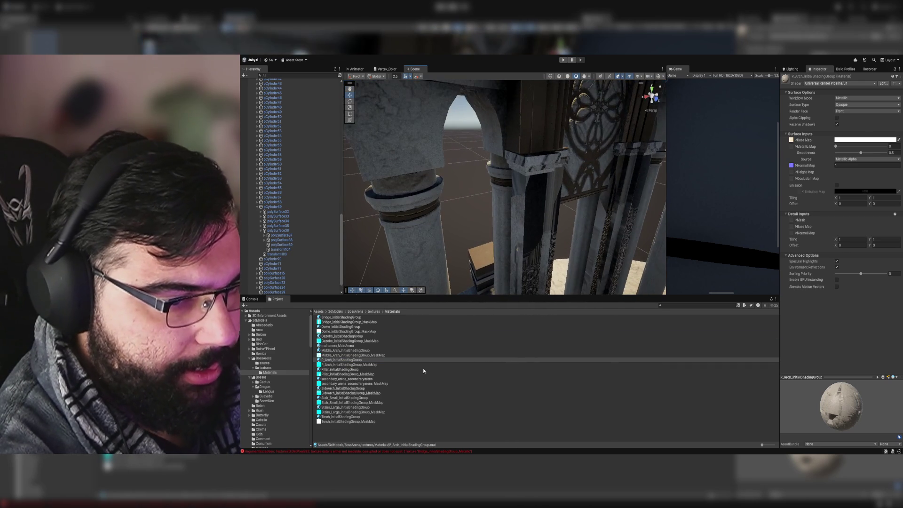
mouse_move(360, 359)
mouse_down()
mouse_move(521, 246)
mouse_move(527, 234)
mouse_move(506, 240)
mouse_move(530, 157)
mouse_move(395, 343)
mouse_up()
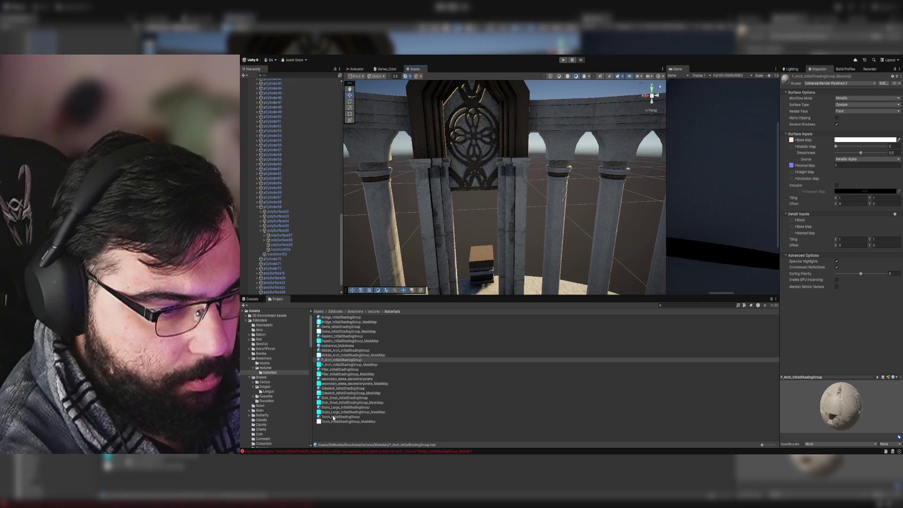
mouse_move(332, 408)
mouse_down()
mouse_move(442, 273)
mouse_move(521, 259)
mouse_up()
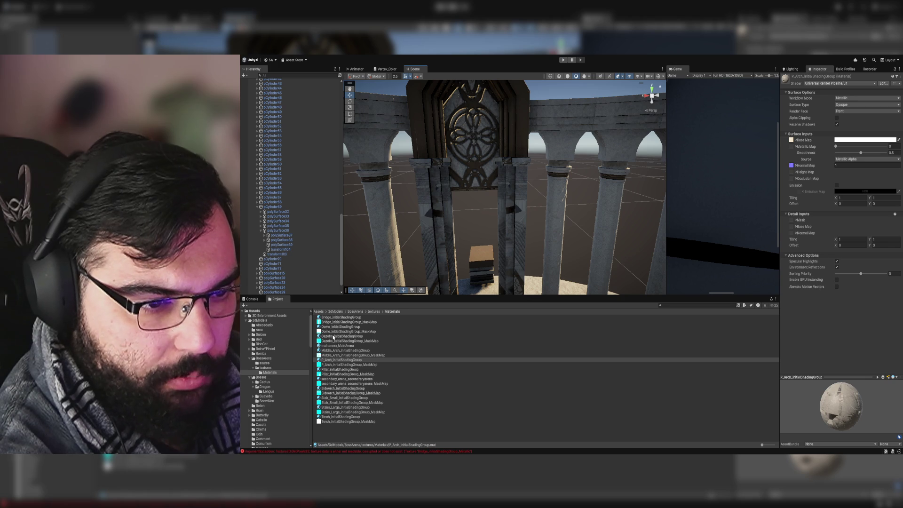
click(330, 347)
Step: Try mainarena, a darker material, Middle_Arch, P_Arch and Pillar on the doorway pillars
drag(330, 348, 516, 252)
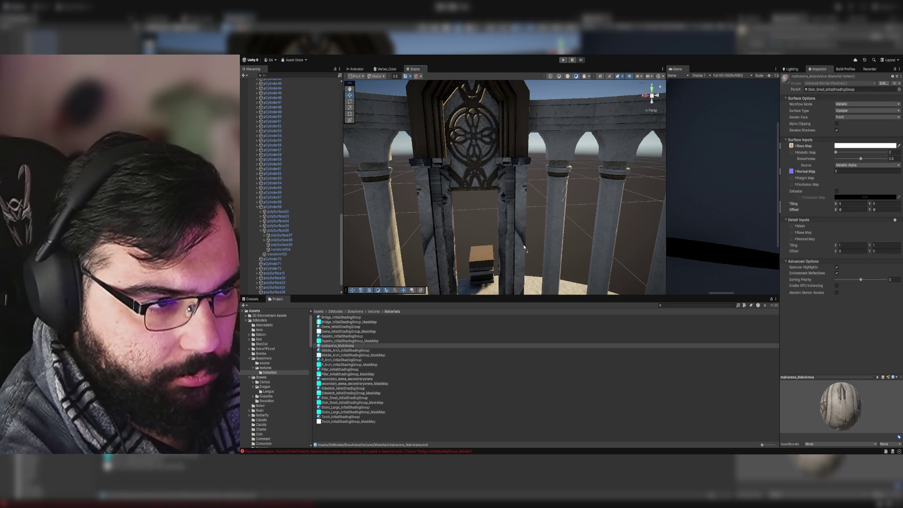
drag(343, 354, 509, 266)
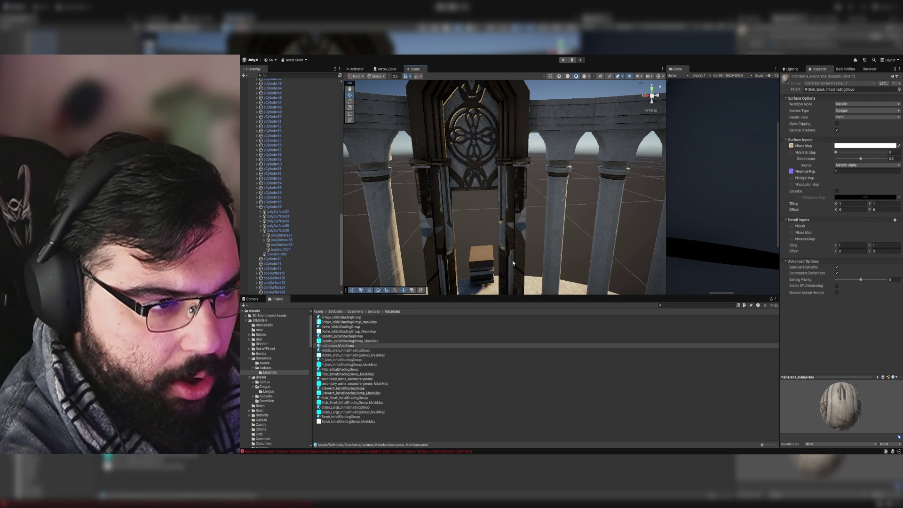
drag(340, 352, 509, 273)
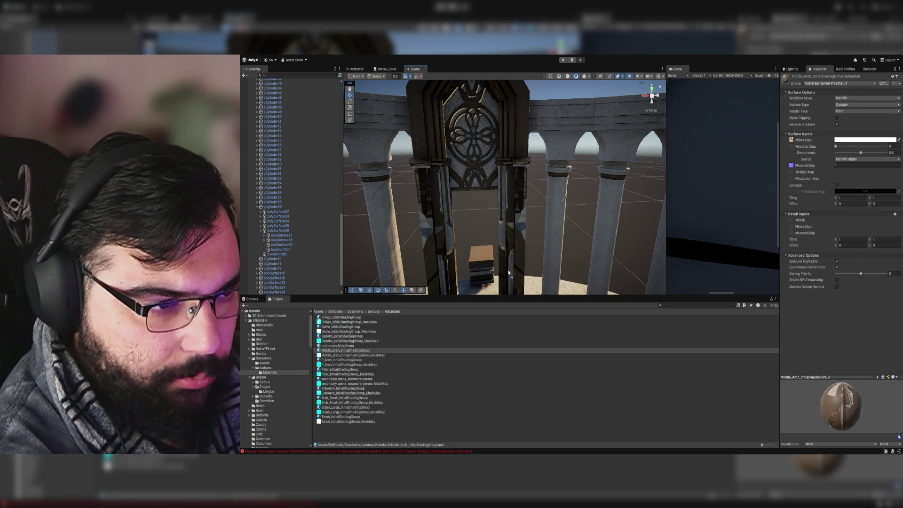
mouse_move(340, 361)
mouse_down()
mouse_move(424, 339)
mouse_move(521, 258)
mouse_move(525, 282)
mouse_move(538, 212)
mouse_up()
mouse_move(345, 371)
mouse_down()
mouse_move(517, 250)
mouse_move(520, 234)
mouse_move(520, 256)
mouse_up()
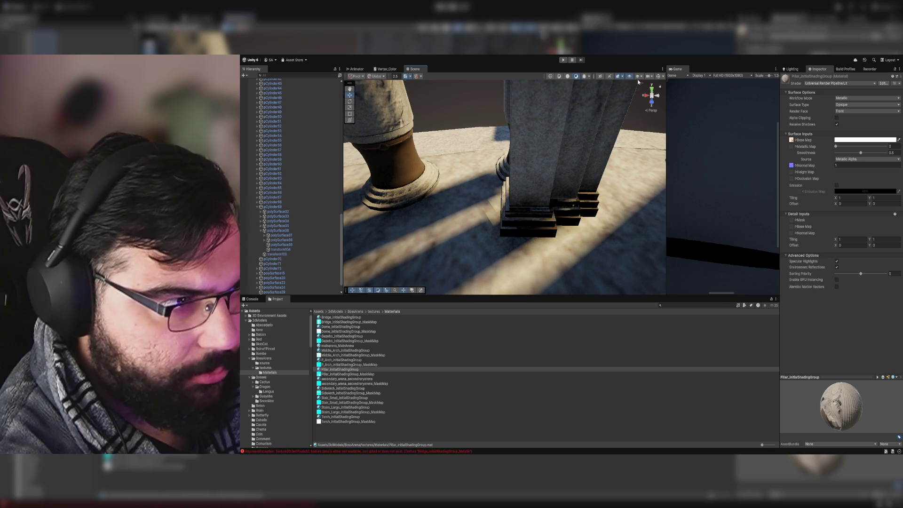
Step: Turn off scene lighting, test secondary_arena, then settle on plain SideArch stone for the pillar
click(567, 76)
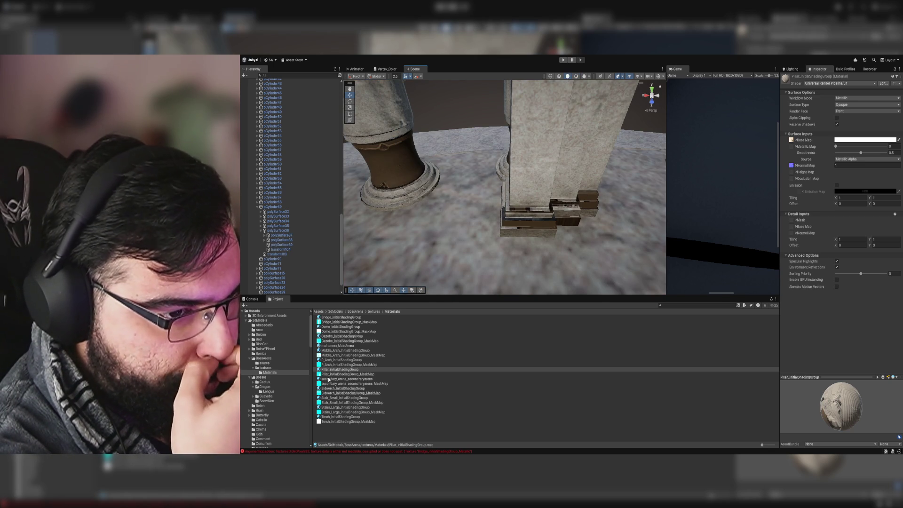
drag(332, 380, 537, 220)
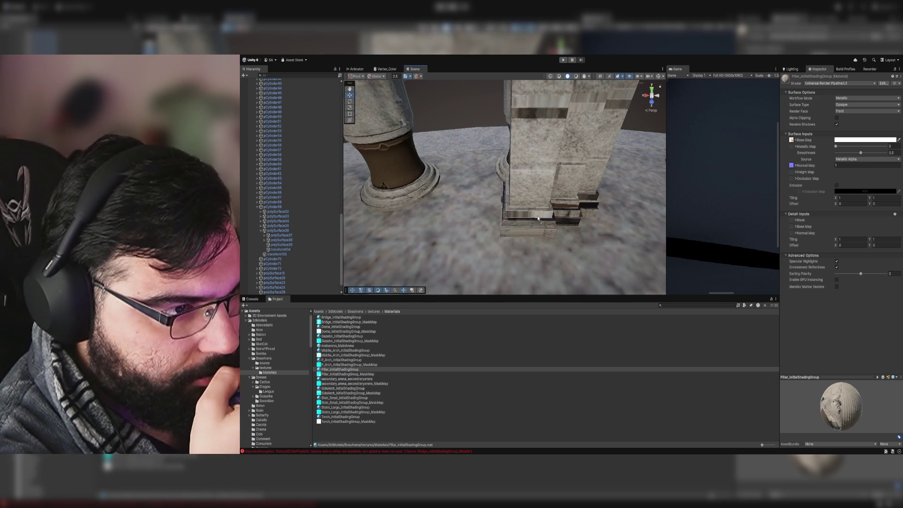
mouse_move(332, 381)
mouse_down()
mouse_move(461, 263)
mouse_move(543, 211)
mouse_up()
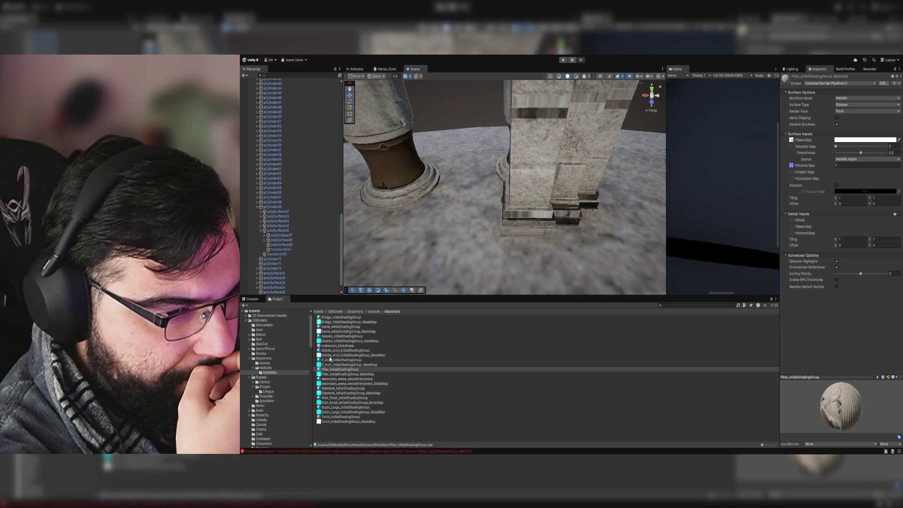
click(333, 388)
mouse_move(333, 388)
mouse_down()
mouse_move(522, 203)
mouse_move(557, 184)
mouse_move(420, 247)
mouse_up()
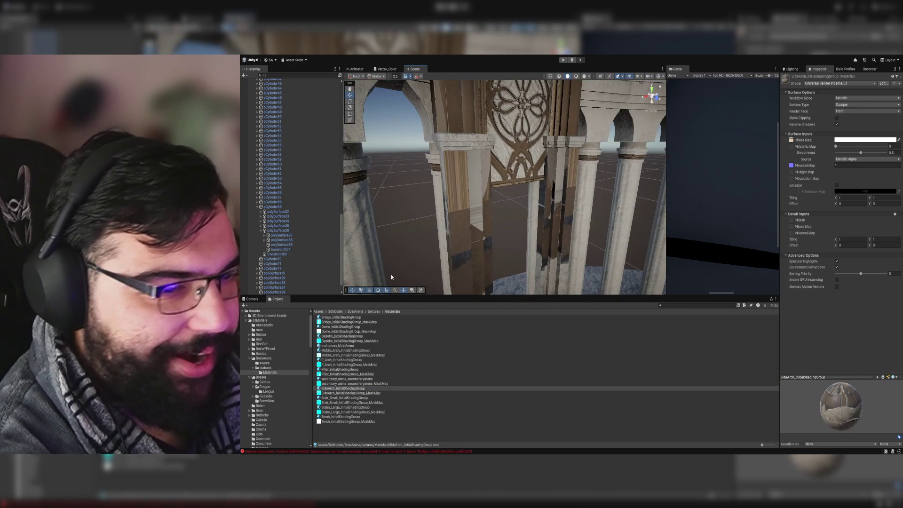
Step: Put Stairs_Large on the doorway pillars and a wood material on the central decorative pillar
mouse_move(343, 397)
mouse_down()
mouse_move(453, 316)
mouse_move(477, 278)
mouse_up()
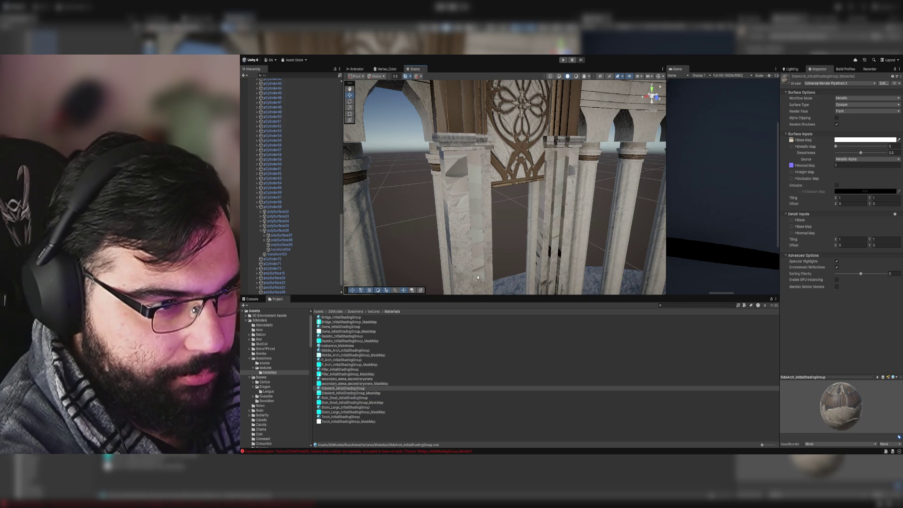
click(338, 398)
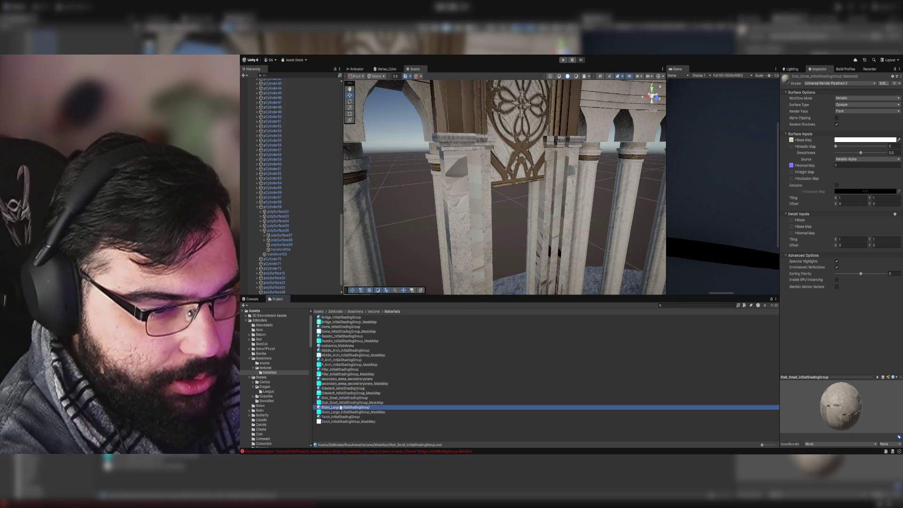
click(342, 407)
click(342, 403)
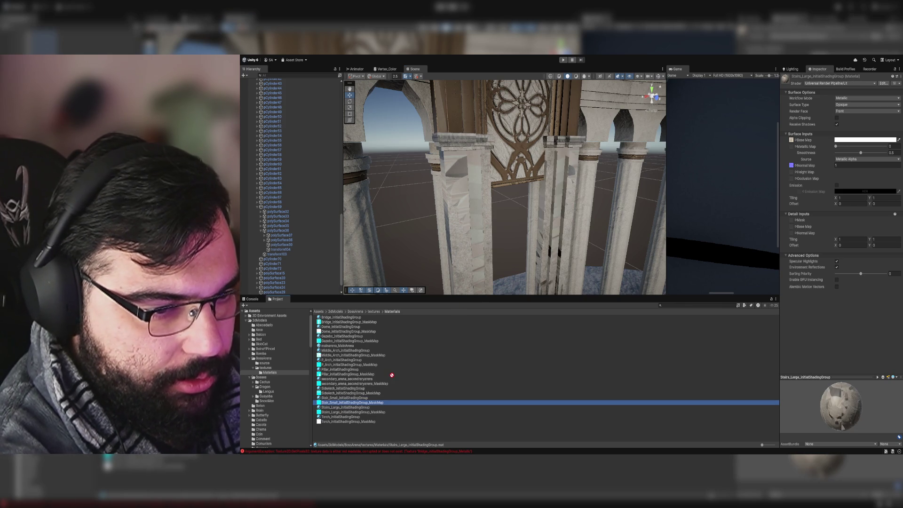
click(343, 398)
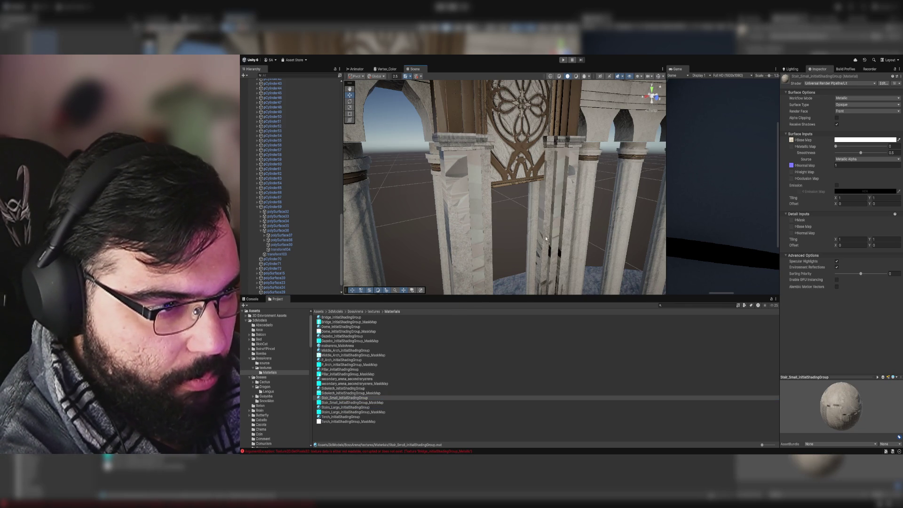
mouse_move(343, 407)
mouse_down()
mouse_move(423, 362)
mouse_move(470, 273)
mouse_up()
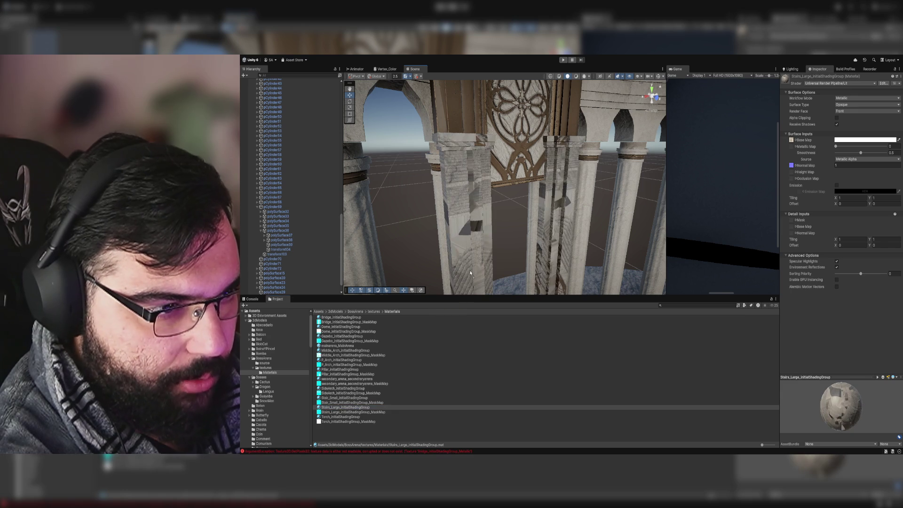
key(f)
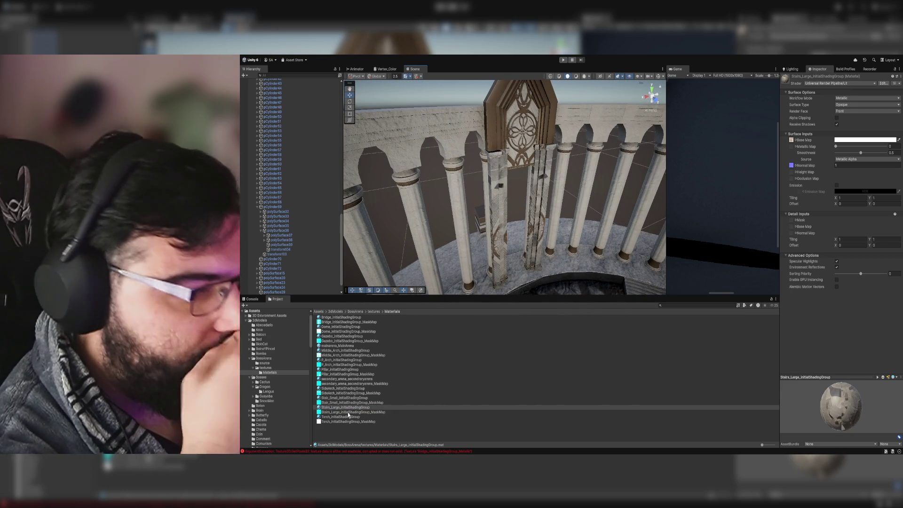
mouse_move(348, 417)
mouse_down()
mouse_move(541, 263)
mouse_move(503, 238)
mouse_move(494, 245)
mouse_move(521, 266)
mouse_move(520, 259)
mouse_move(470, 242)
mouse_move(306, 239)
mouse_move(243, 209)
mouse_move(250, 251)
mouse_move(482, 248)
mouse_move(517, 159)
mouse_up()
Step: Orbit and fly around the scene to review the textured floor, arena and bridge
mouse_move(470, 198)
mouse_down()
mouse_move(463, 193)
mouse_move(463, 216)
mouse_move(480, 207)
mouse_move(540, 207)
mouse_move(582, 187)
mouse_up()
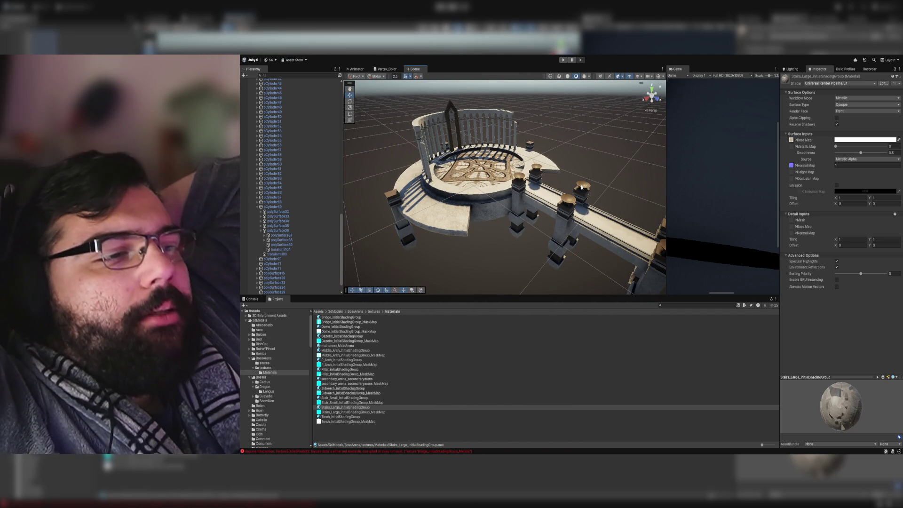
mouse_move(582, 187)
mouse_down()
mouse_move(516, 168)
mouse_move(544, 148)
mouse_move(544, 89)
mouse_move(518, 155)
mouse_move(411, 184)
mouse_move(345, 182)
mouse_move(451, 194)
mouse_up()
scroll(539, 156, down, 3)
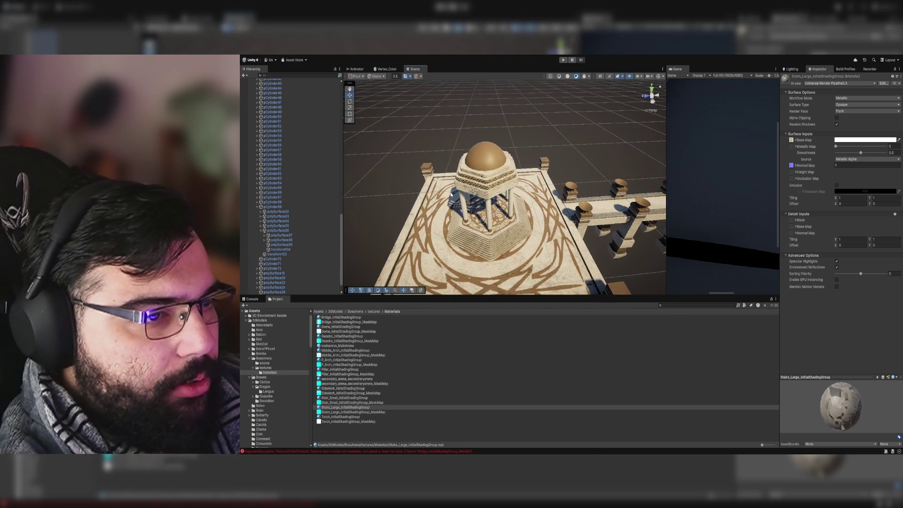
mouse_move(542, 206)
mouse_down()
mouse_move(621, 189)
mouse_move(516, 202)
mouse_move(534, 219)
mouse_up()
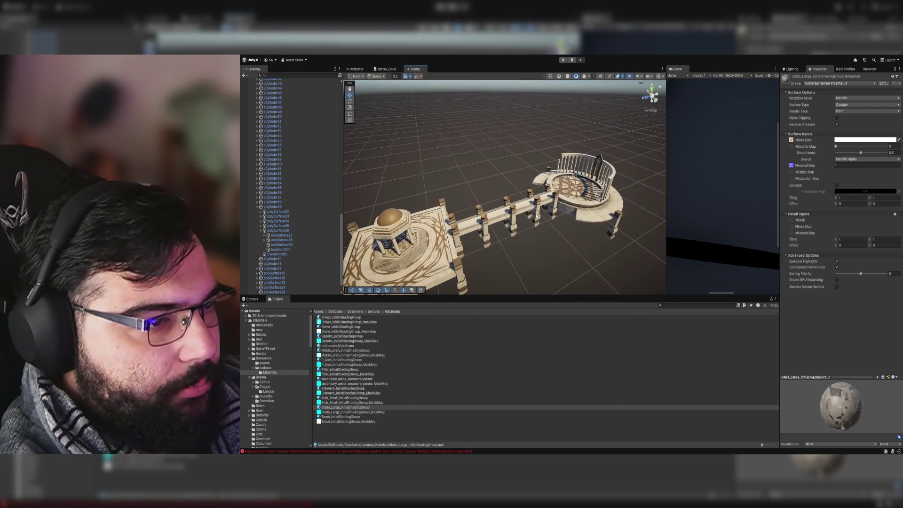
Step: Select Arena and move the Project browser up to the BossArena and 3dModels folders
click(534, 219)
click(357, 311)
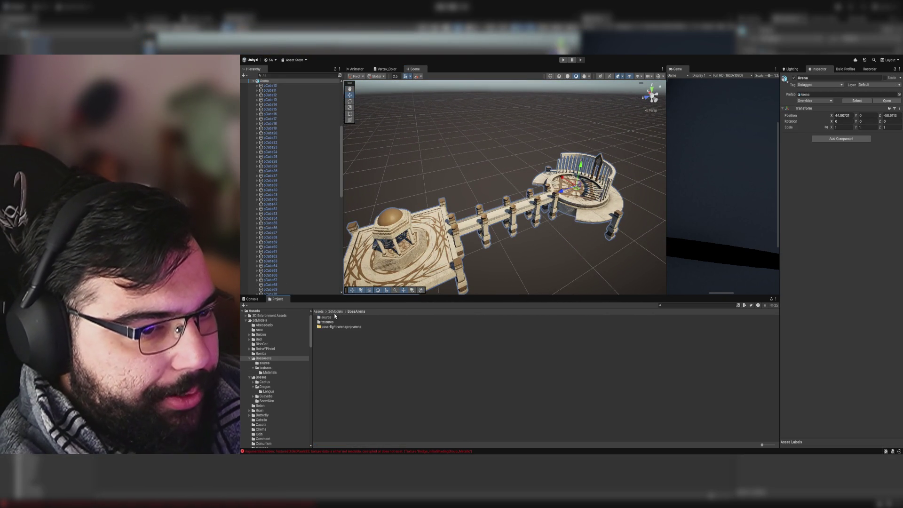
click(336, 311)
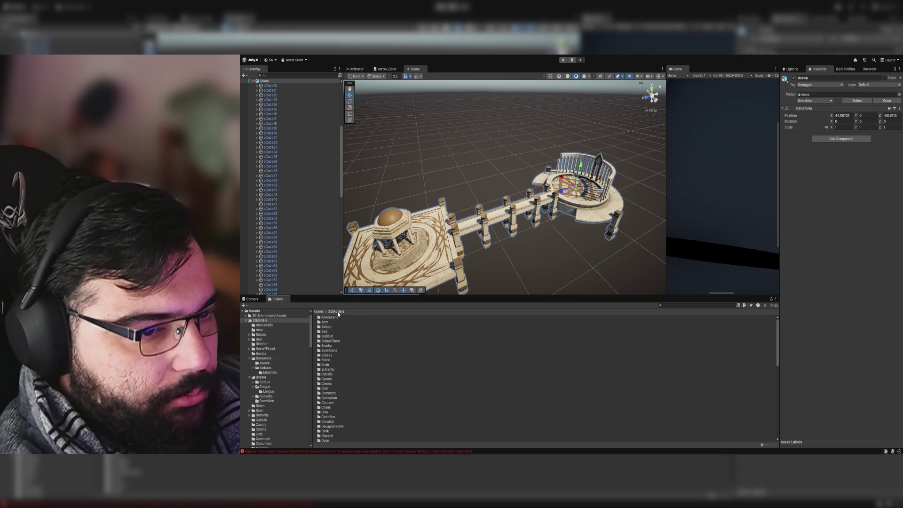
Step: Save Arena as a prefab in the Assets/3dModels/BossArena folder
scroll(331, 358, down, 2)
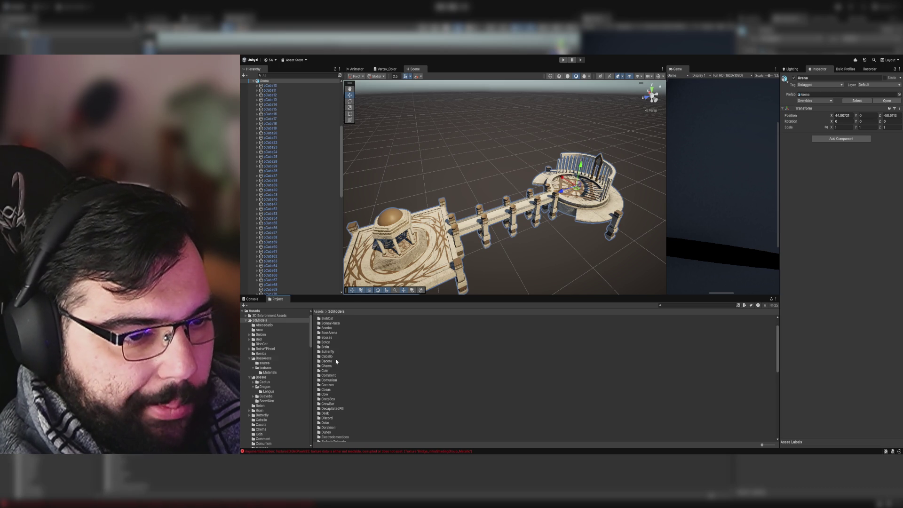
double_click(335, 333)
click(419, 238)
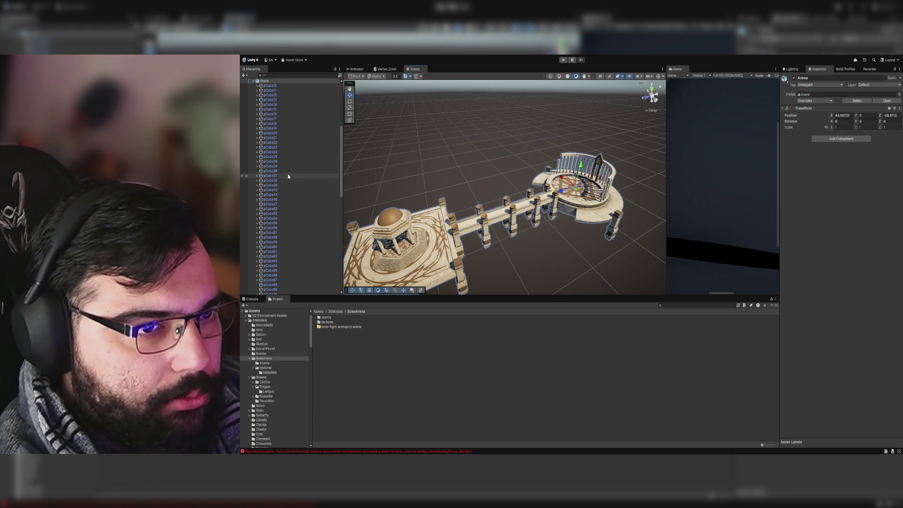
click(253, 81)
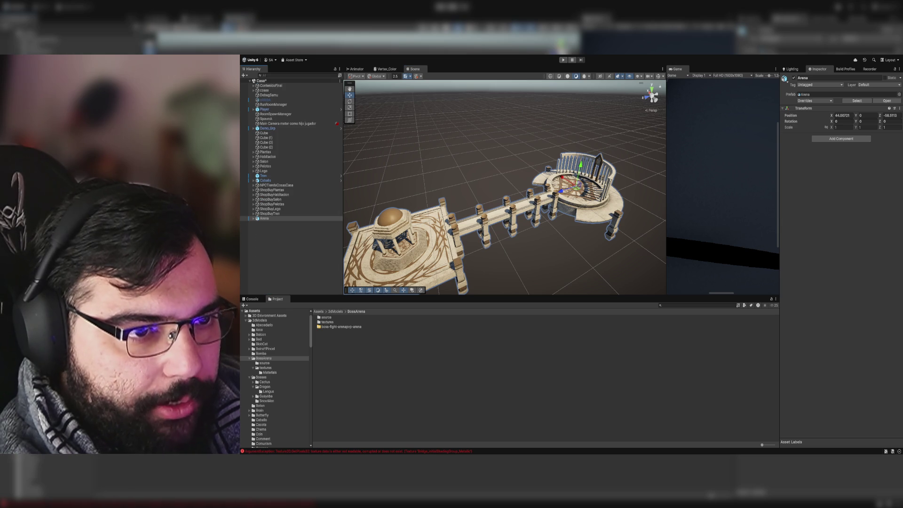
drag(263, 218, 366, 345)
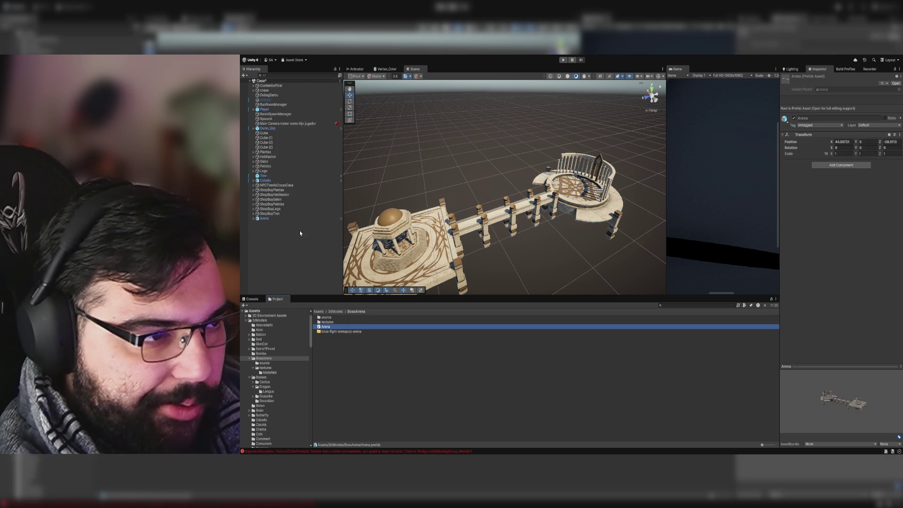
Step: Delete the Arena instance from the scene and select the new Arena prefab
click(272, 218)
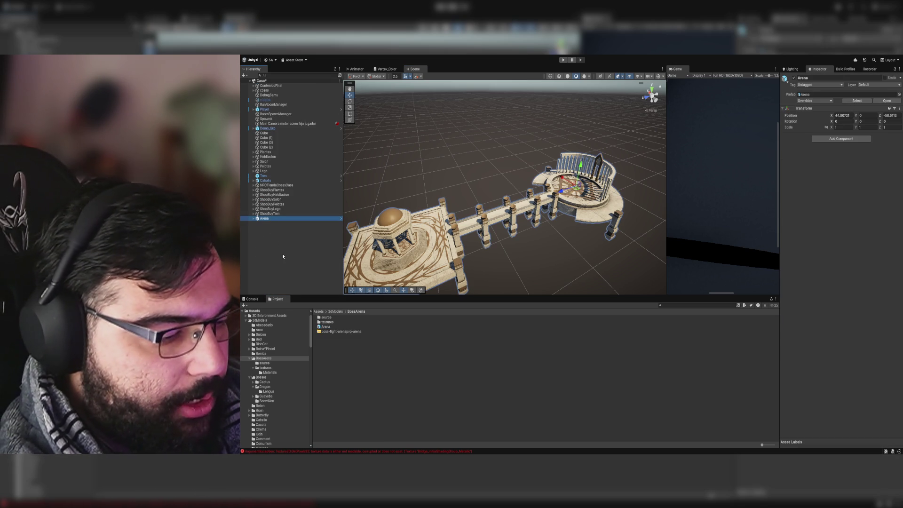
key(Delete)
click(334, 328)
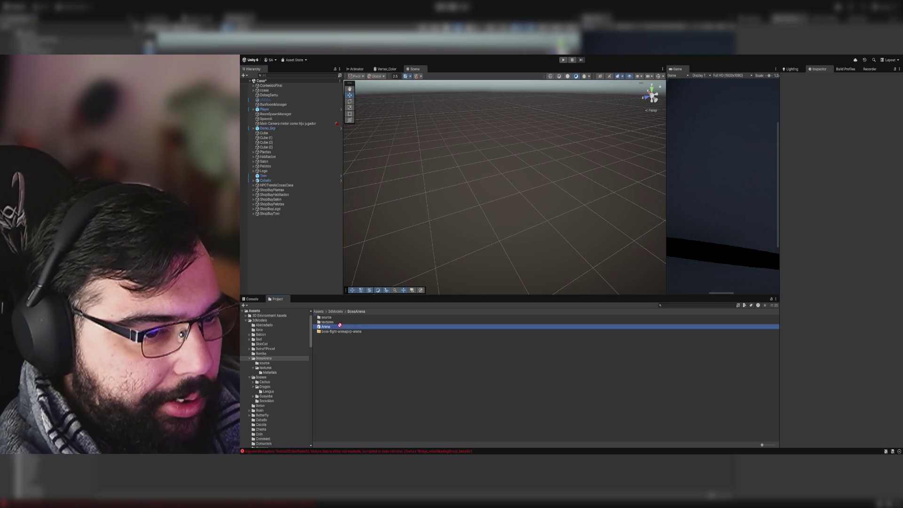
Step: Drop the Arena prefab into the scene, remove it again, and select the Casa root
drag(334, 328, 429, 209)
key(Delete)
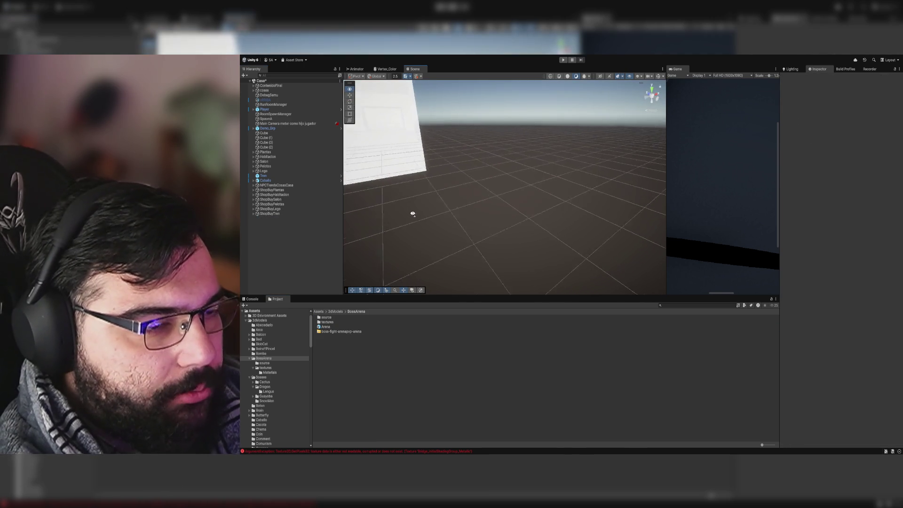
scroll(414, 212, up, 5)
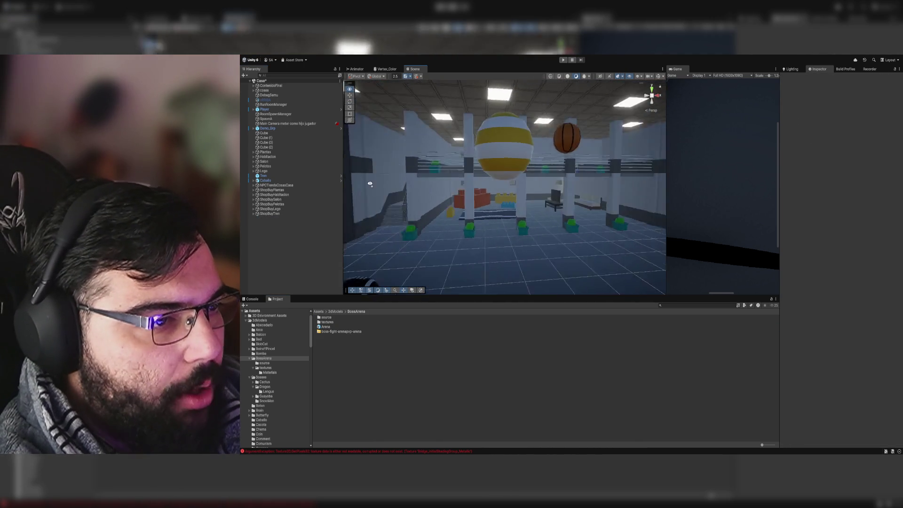
scroll(403, 187, up, 5)
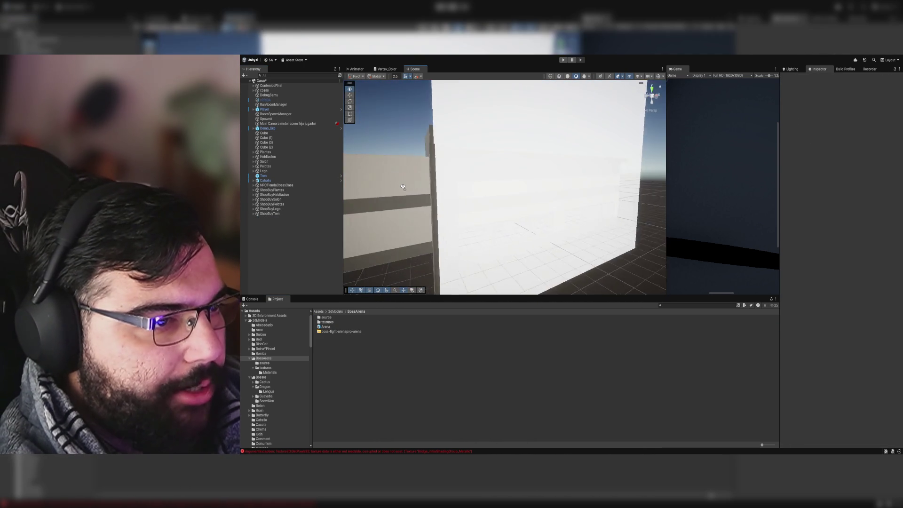
scroll(403, 187, down, 5)
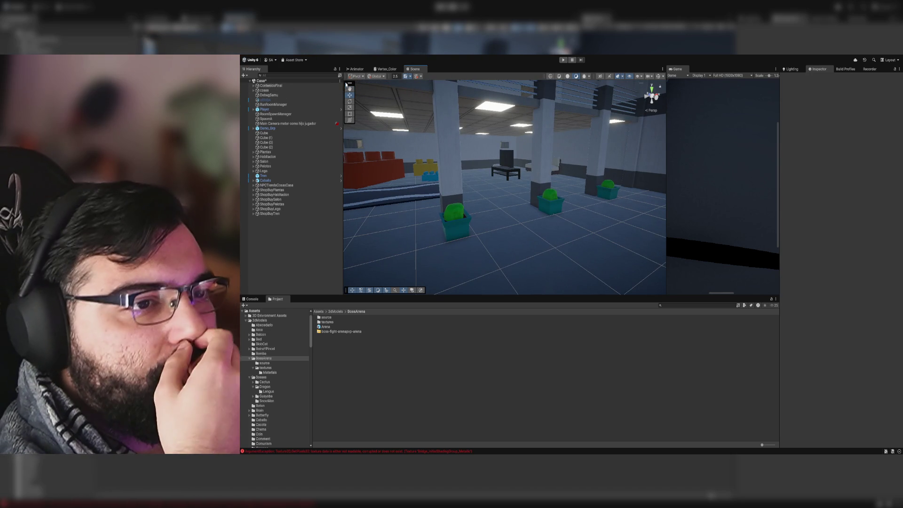
click(336, 81)
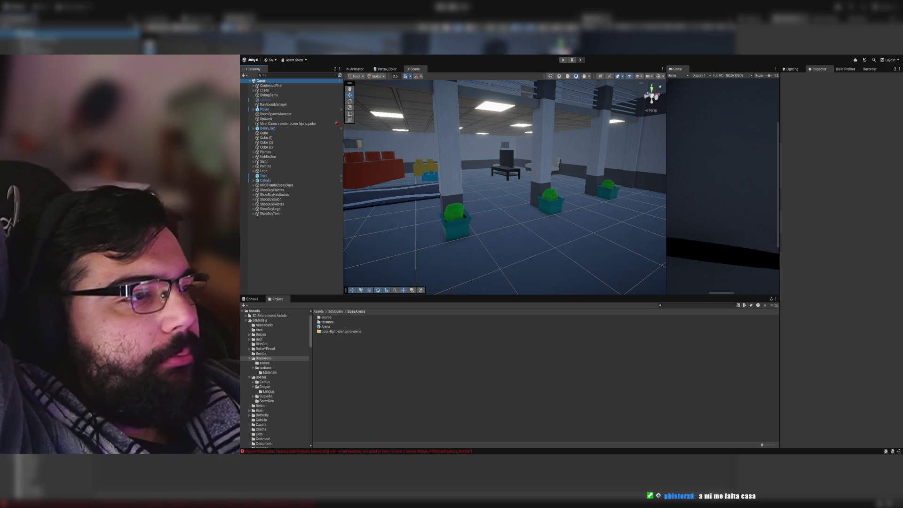
Step: Set the Game view to 9:16 portrait (1080x1920) and sweep the scene view over the room
drag(771, 77, 766, 76)
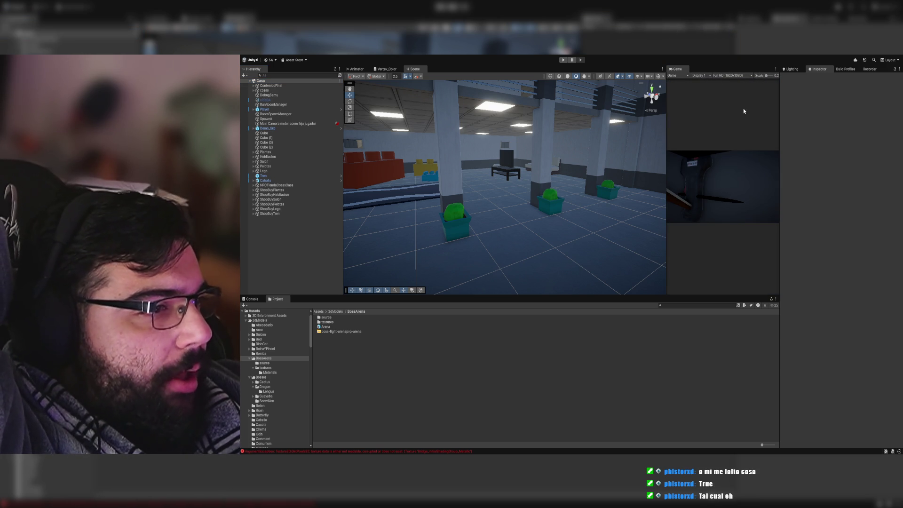
click(738, 142)
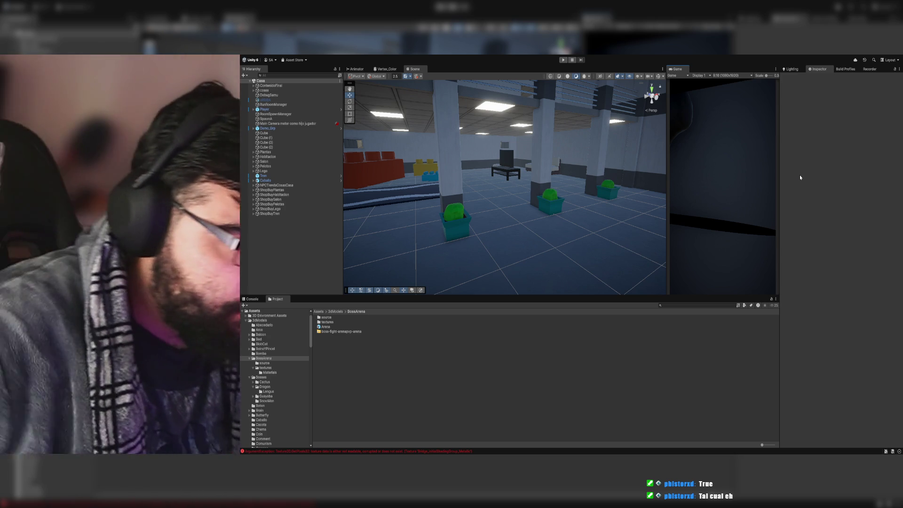
scroll(430, 195, up, 6)
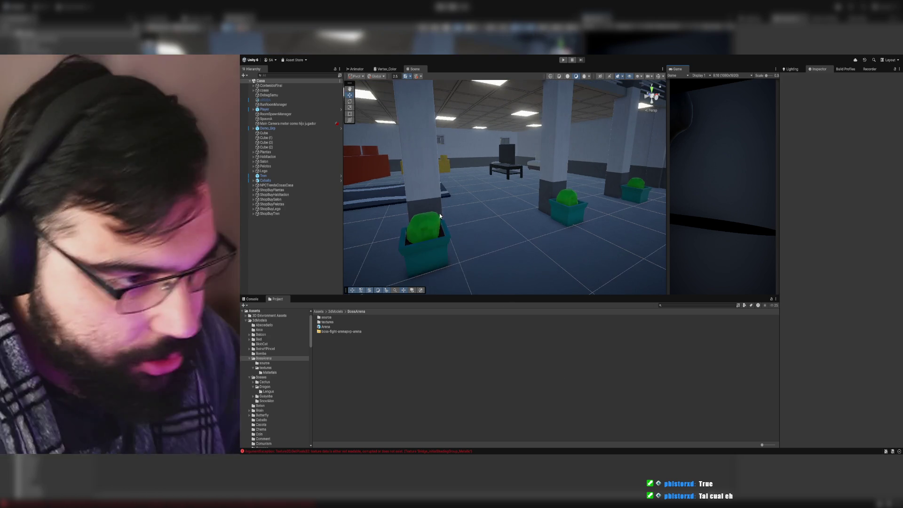
scroll(464, 225, up, 5)
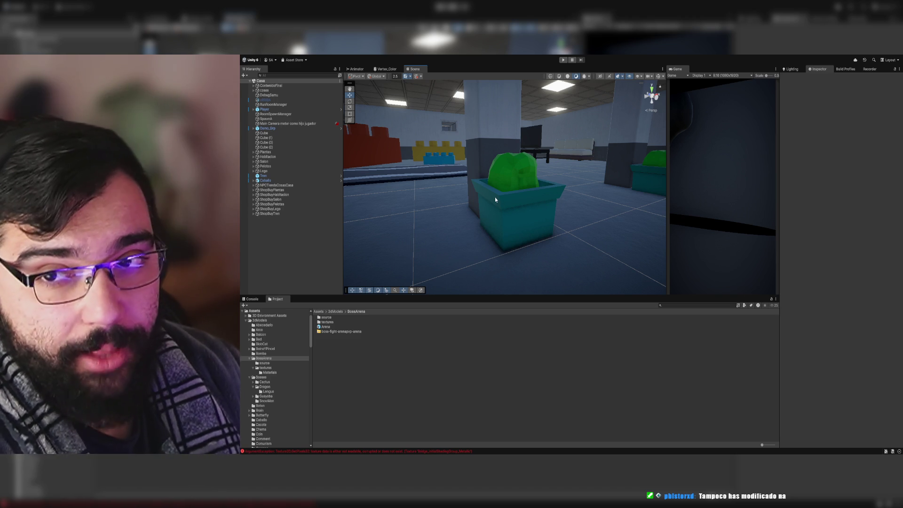
mouse_move(494, 200)
mouse_down()
mouse_move(484, 202)
mouse_move(520, 164)
mouse_move(371, 115)
mouse_move(544, 196)
mouse_move(808, 212)
mouse_move(823, 193)
mouse_up()
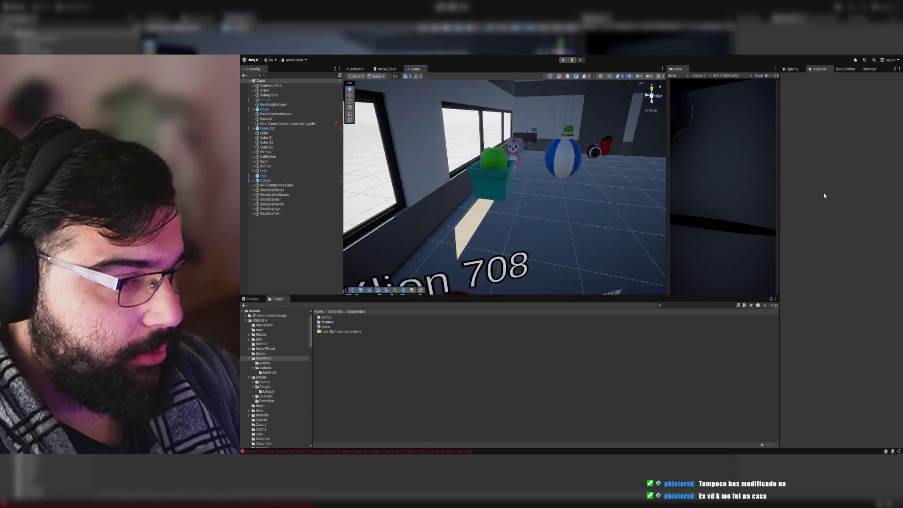
Step: Open SampleScene from the Assets/Scenes folder
click(318, 311)
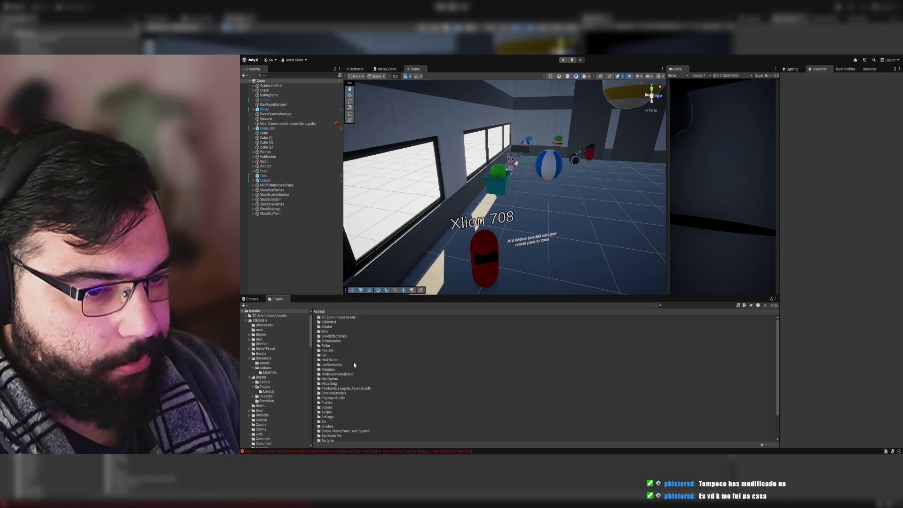
double_click(331, 408)
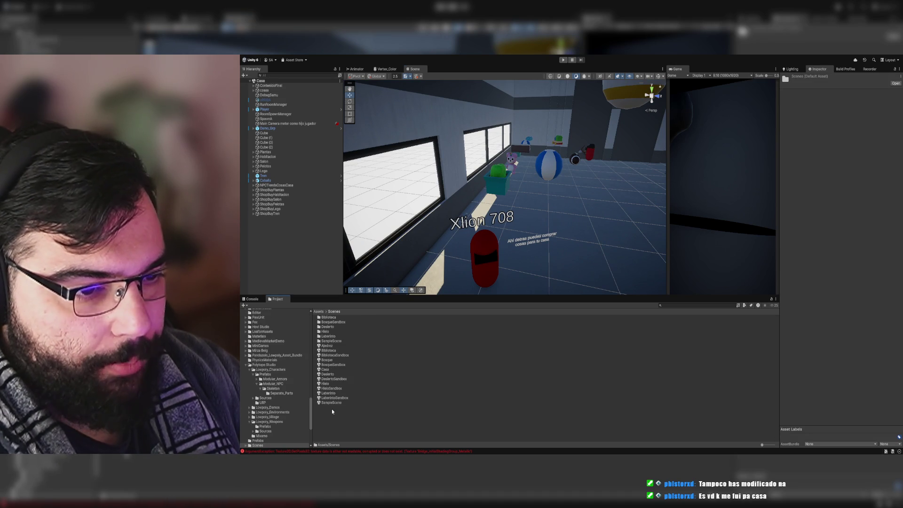
click(365, 421)
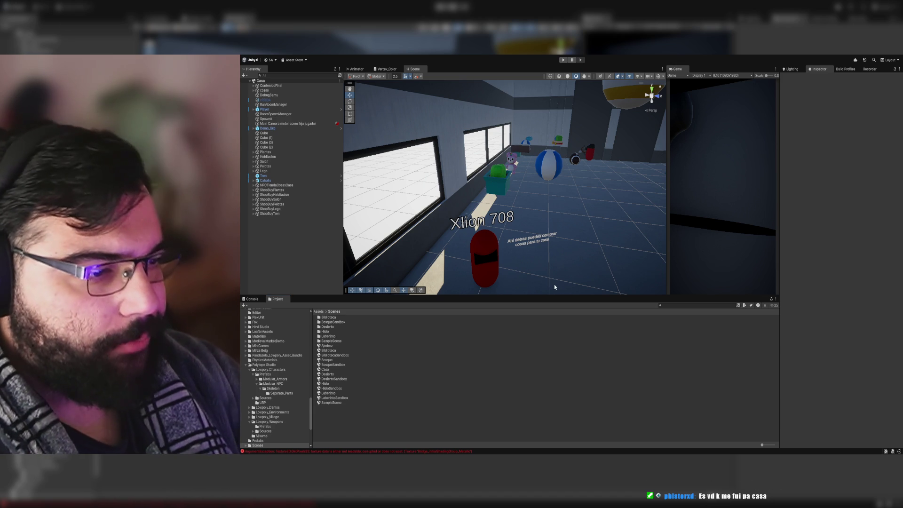
click(343, 402)
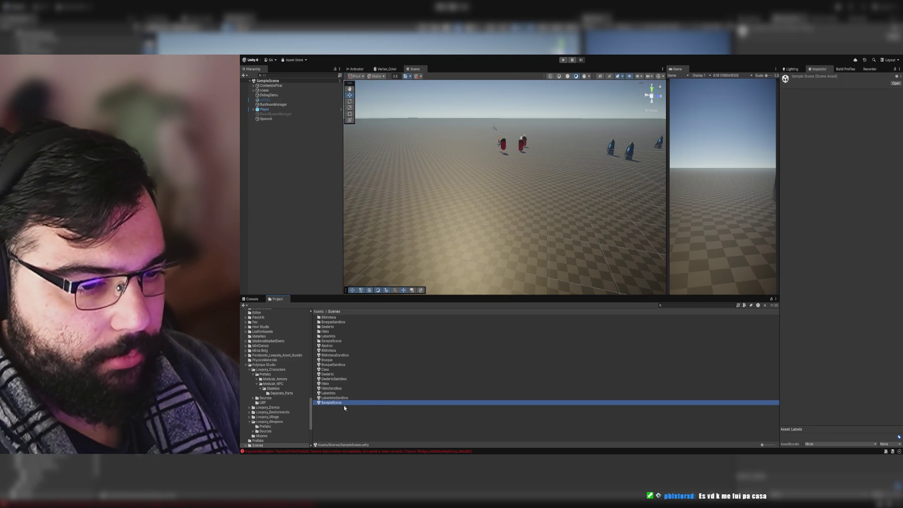
Step: Duplicate SampleScene and name the copy BossArena
key(ctrl+d)
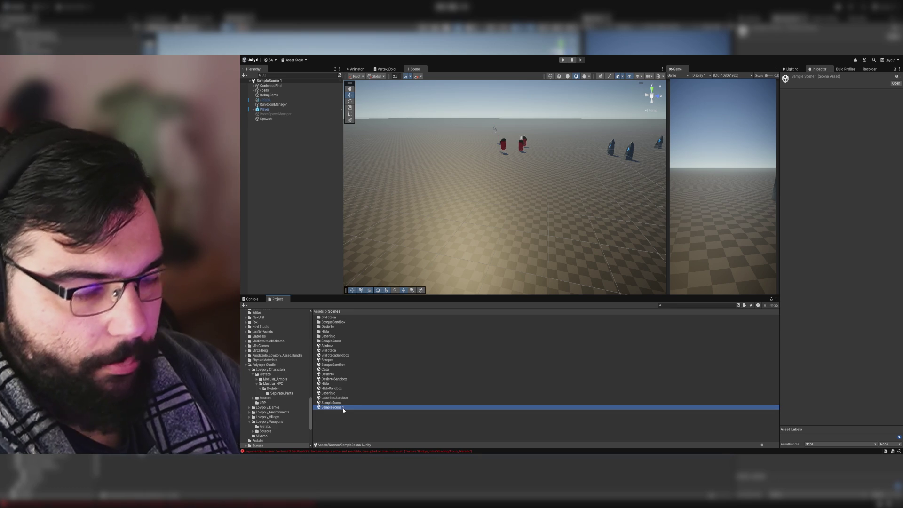
click(343, 408)
text(BossArena)
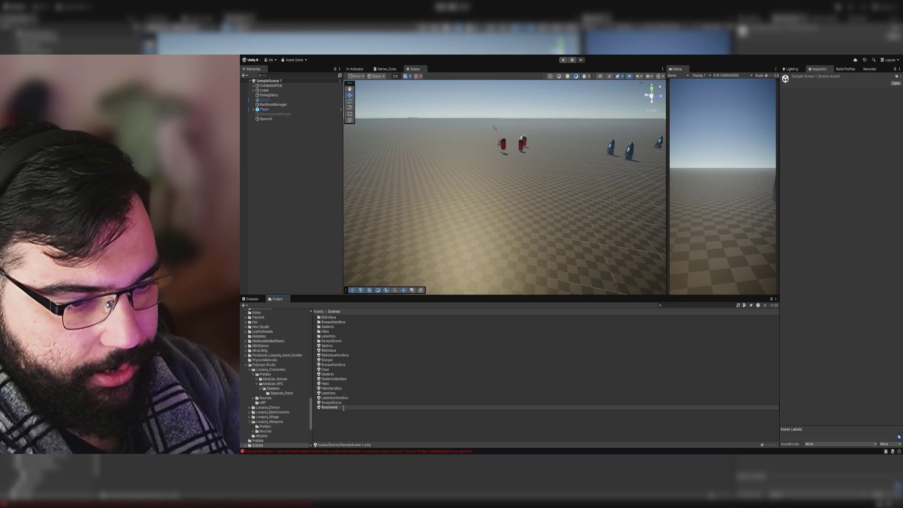
key(Return)
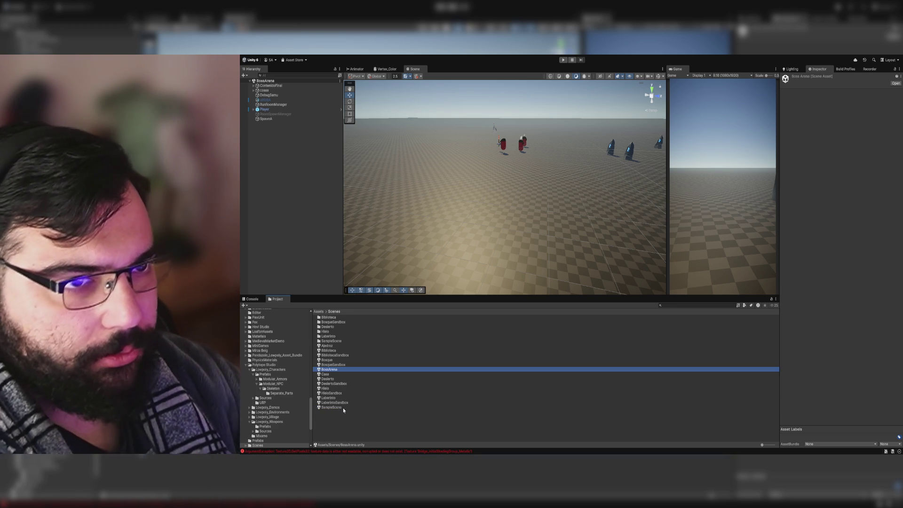
Step: Delete the Suelo floor and a cluster of scene objects from BossArena
scroll(472, 261, up, 2)
mouse_move(537, 265)
mouse_down()
mouse_move(570, 240)
mouse_move(600, 252)
mouse_move(537, 245)
mouse_move(532, 214)
mouse_move(504, 212)
mouse_move(487, 228)
mouse_up()
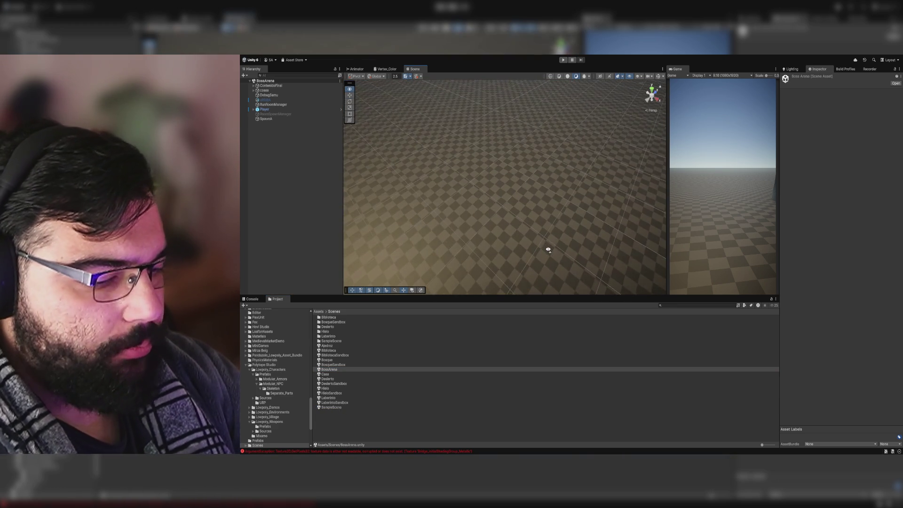
click(537, 245)
key(Delete)
mouse_move(488, 106)
mouse_down()
mouse_move(559, 227)
mouse_move(630, 266)
mouse_move(661, 269)
mouse_move(480, 199)
mouse_up()
key(Delete)
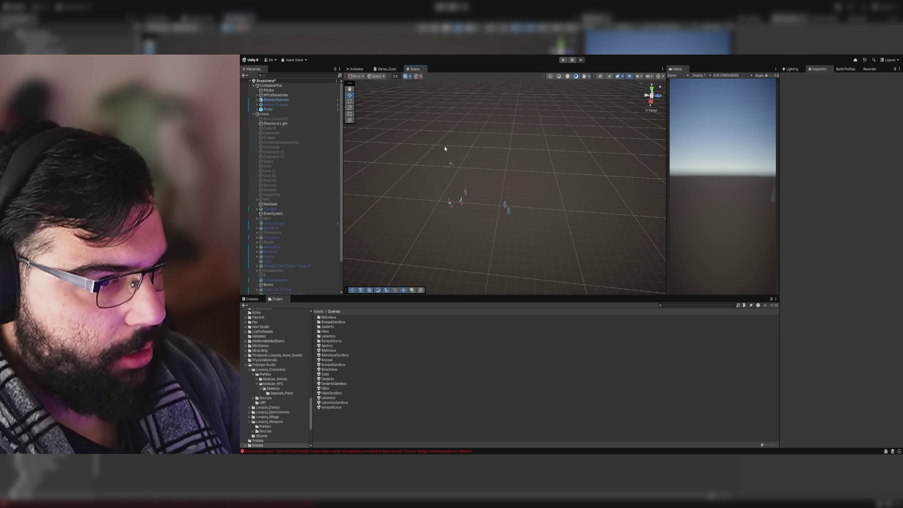
Step: Delete SkeletonGuerrero, another leftover object, and the Pitufos and NPCsGanadores groups
click(451, 162)
key(Delete)
click(459, 197)
key(Delete)
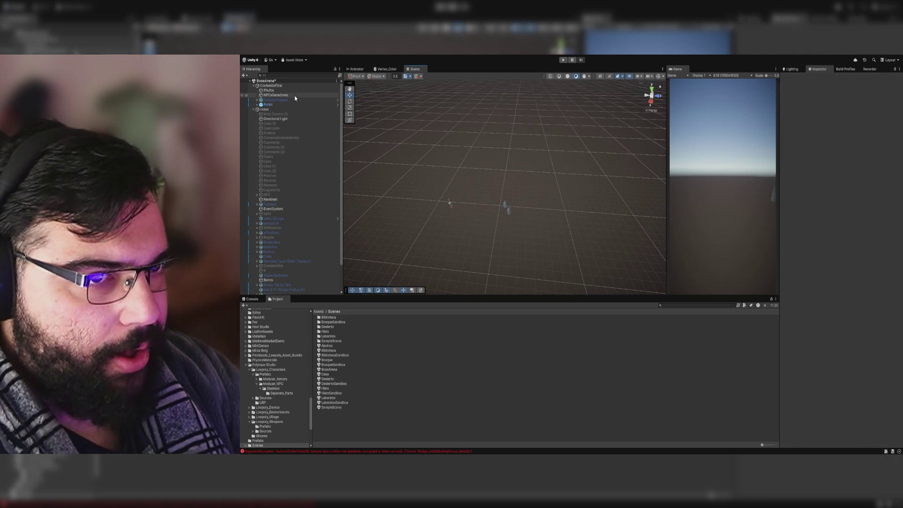
click(292, 91)
key(Delete)
click(290, 91)
key(Delete)
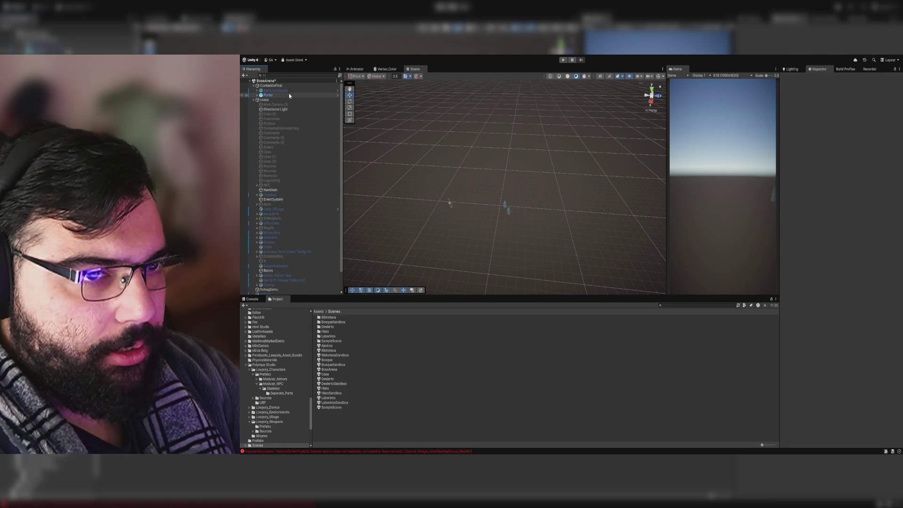
Step: Move the Portal to X -14, Z -24.1
click(289, 95)
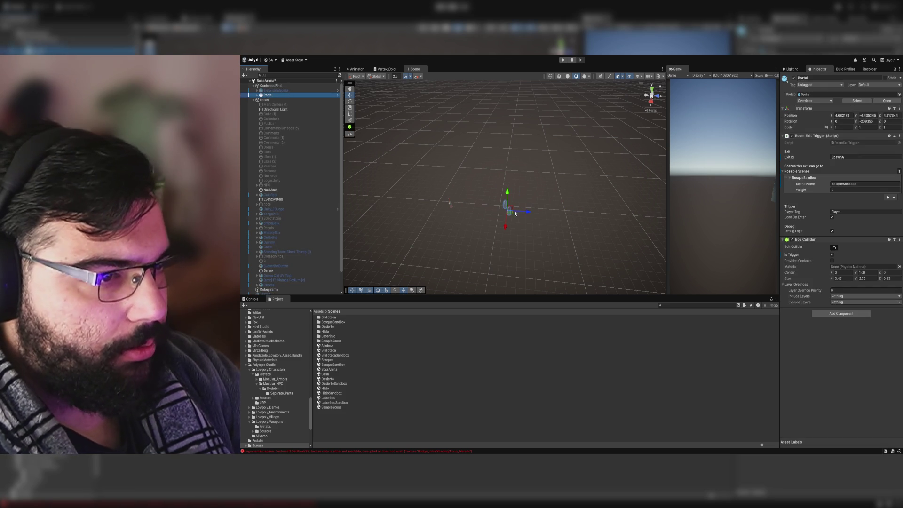
mouse_move(504, 211)
mouse_down()
mouse_move(453, 184)
mouse_move(477, 216)
mouse_move(503, 218)
mouse_move(499, 188)
mouse_up()
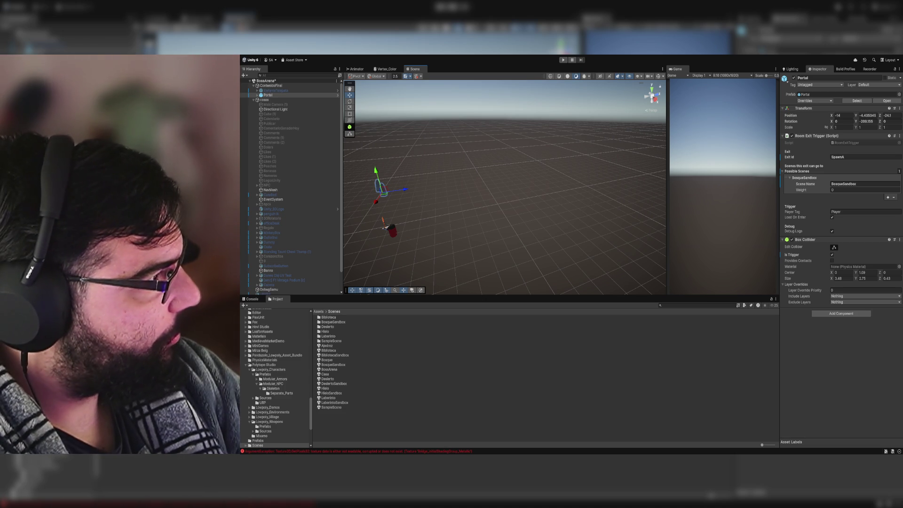
key(alt+Tab)
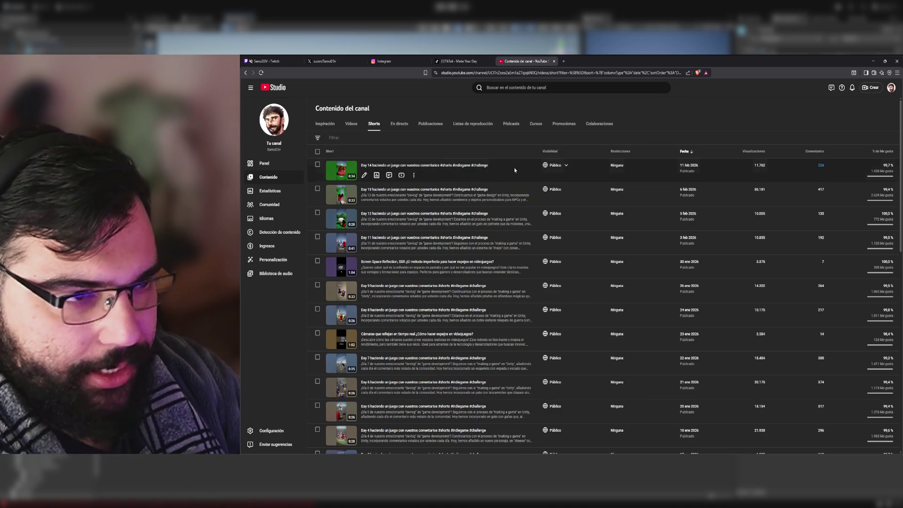
Step: Load the C++ | Liquid DnB / Jungle Mix in a new tab, pause it, then close it
click(563, 62)
key(ctrl+v)
key(Return)
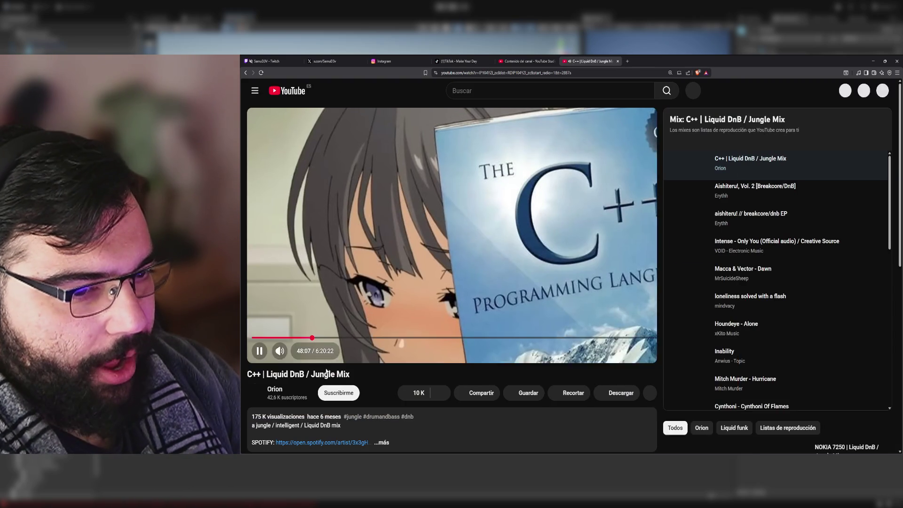
key(space)
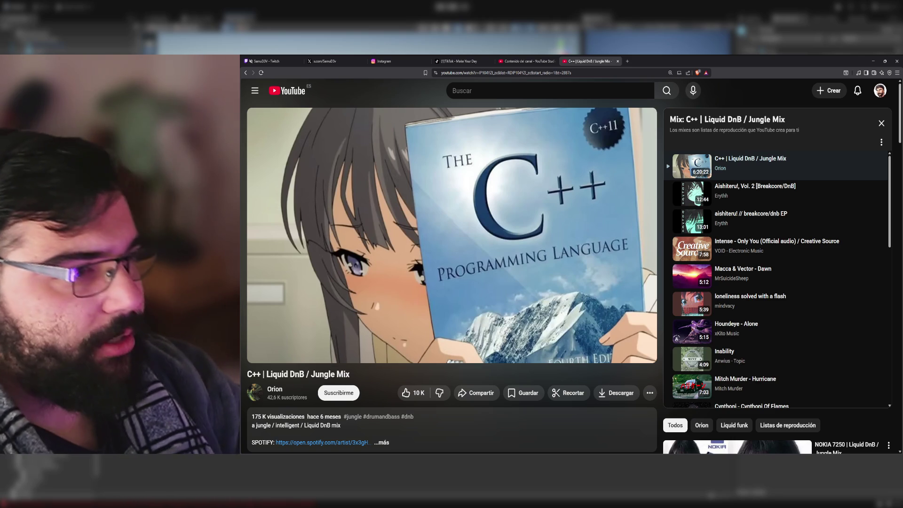
key(ctrl+w)
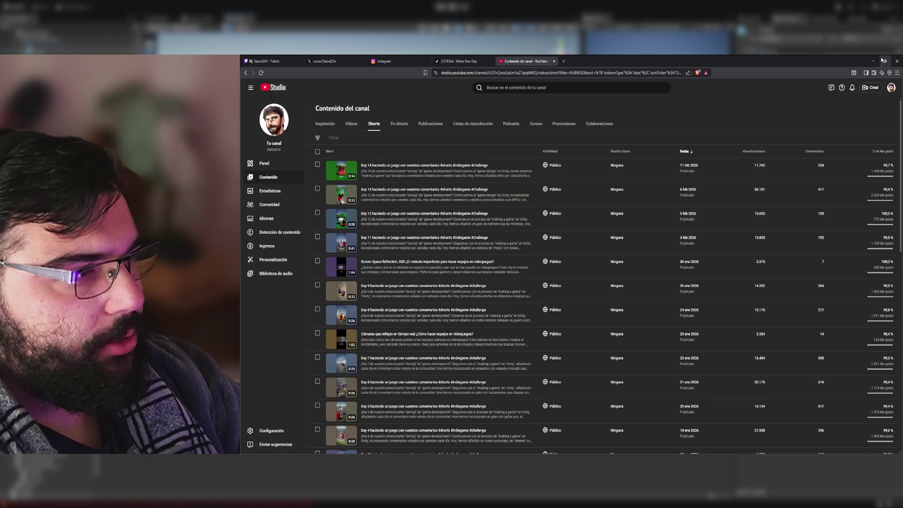
Step: Minimise the YouTube Studio browser window to bring the Unity editor back into view
click(881, 60)
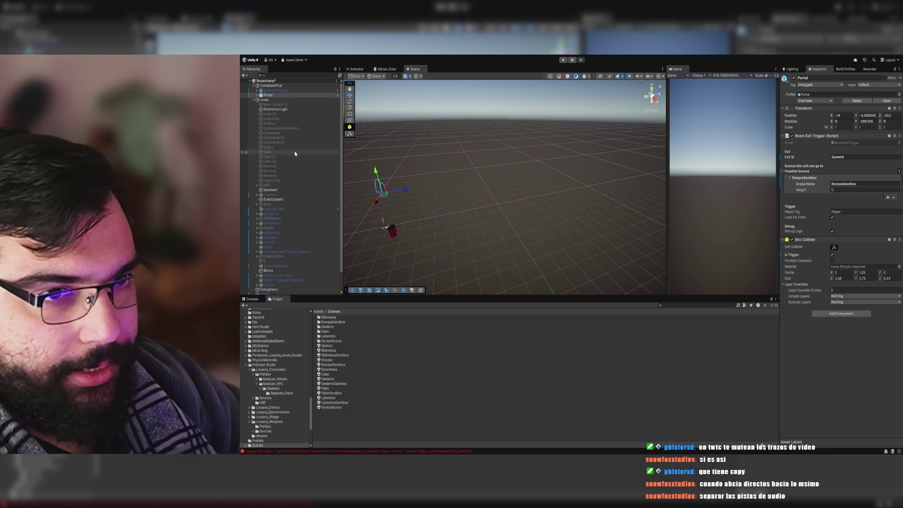
Step: Collapse the cosas and ContenidoFinal hierarchy groups and list the top-level Assets folder
click(254, 100)
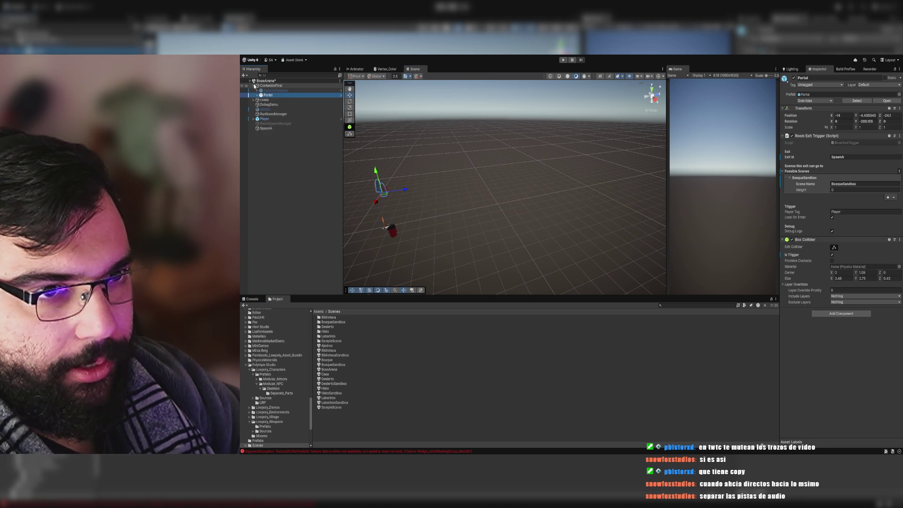
click(253, 86)
click(309, 186)
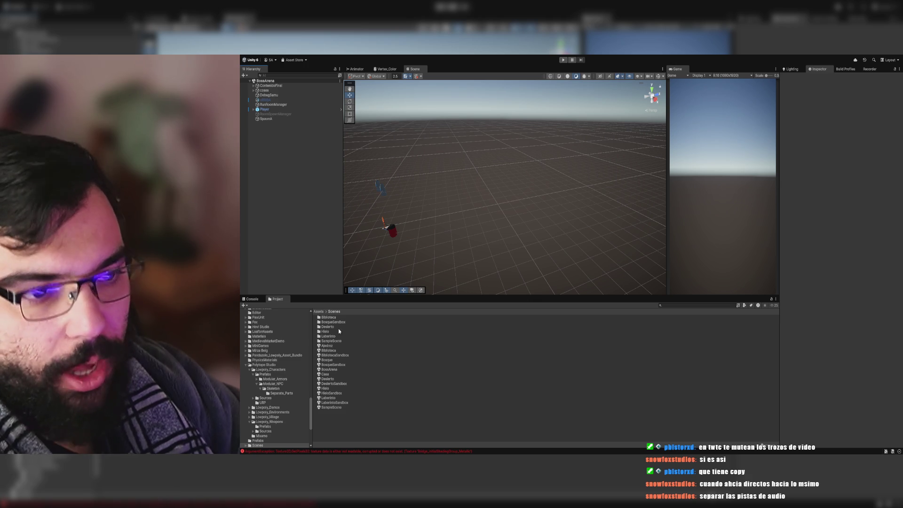
click(318, 312)
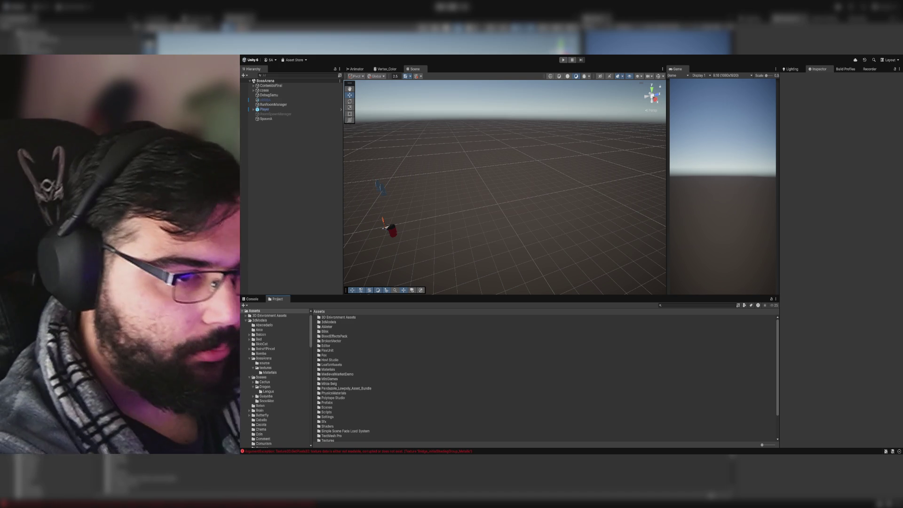
mouse_move(451, 235)
mouse_down()
mouse_move(511, 258)
mouse_move(470, 282)
mouse_up()
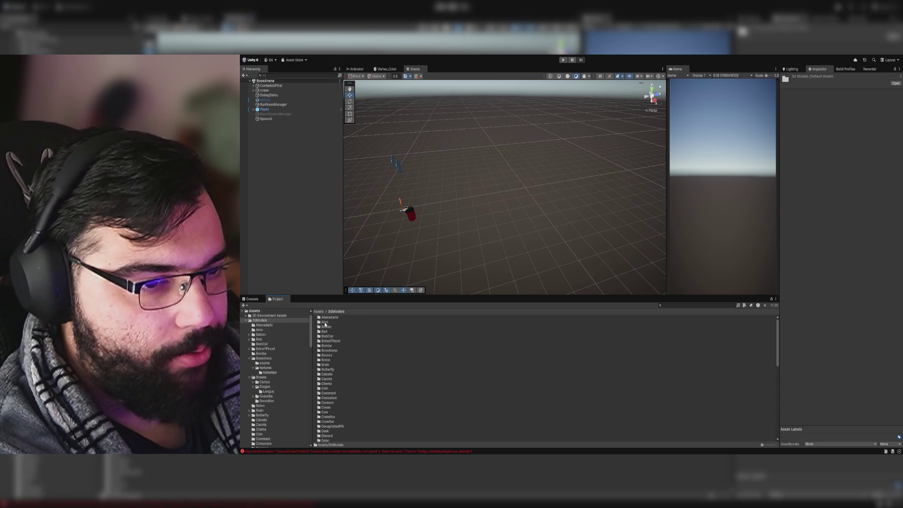
Step: Drag the Arena model from Assets > 3dModels > BossArena into the BossArena scene
double_click(325, 322)
scroll(338, 348, down, 5)
scroll(346, 365, up, 5)
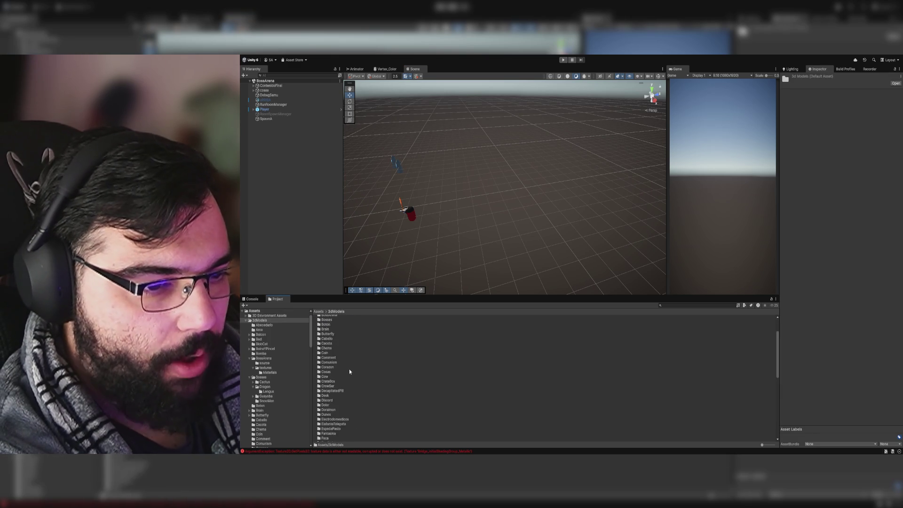
double_click(333, 352)
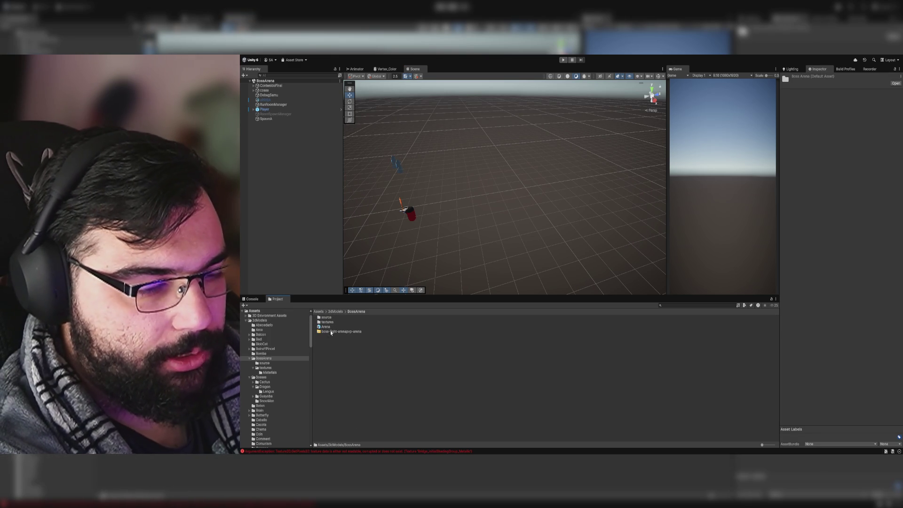
mouse_move(331, 331)
mouse_down()
mouse_move(454, 210)
mouse_move(414, 216)
mouse_move(478, 227)
mouse_move(465, 240)
mouse_move(487, 243)
mouse_up()
Step: Scale the Arena up to roughly eleven times its original size
scroll(441, 237, up, 3)
scroll(441, 237, up, 3)
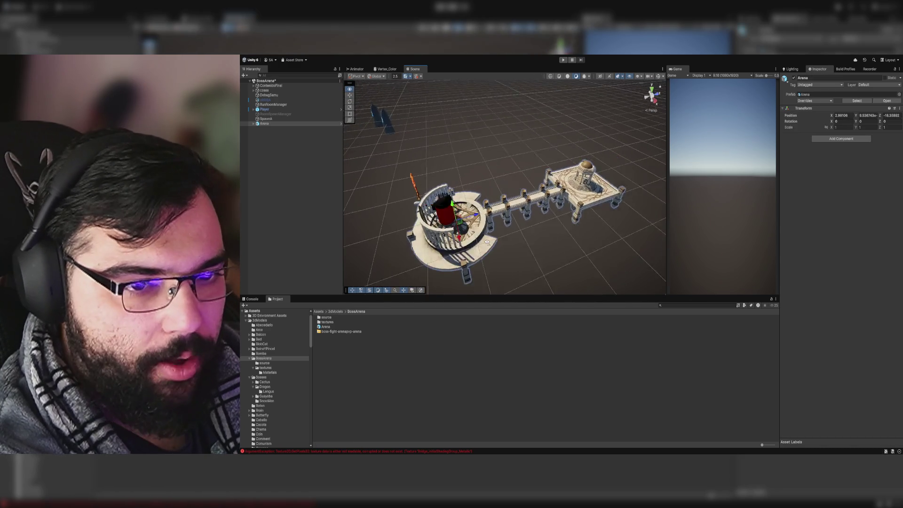
scroll(487, 242, down, 5)
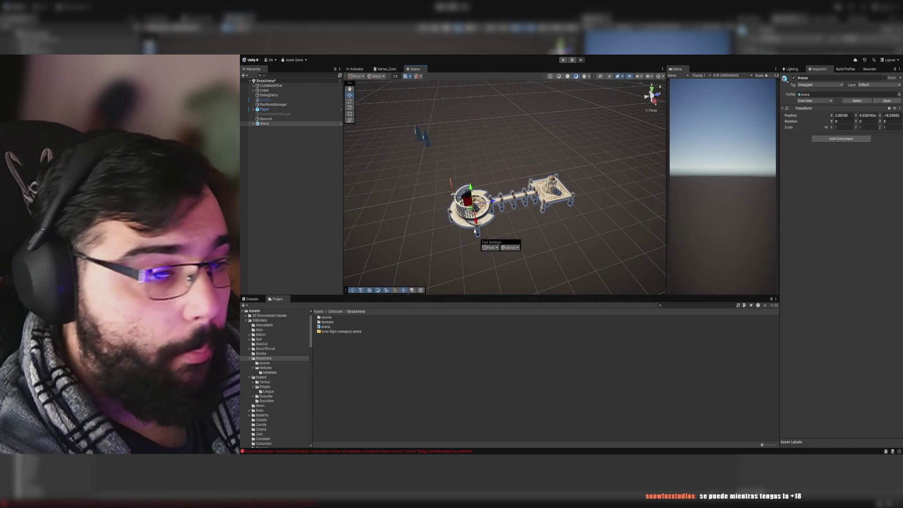
drag(476, 208, 524, 188)
Step: Slide the Arena along Z so the player capsule stands inside the gazebo
scroll(655, 213, down, 8)
drag(656, 213, 571, 200)
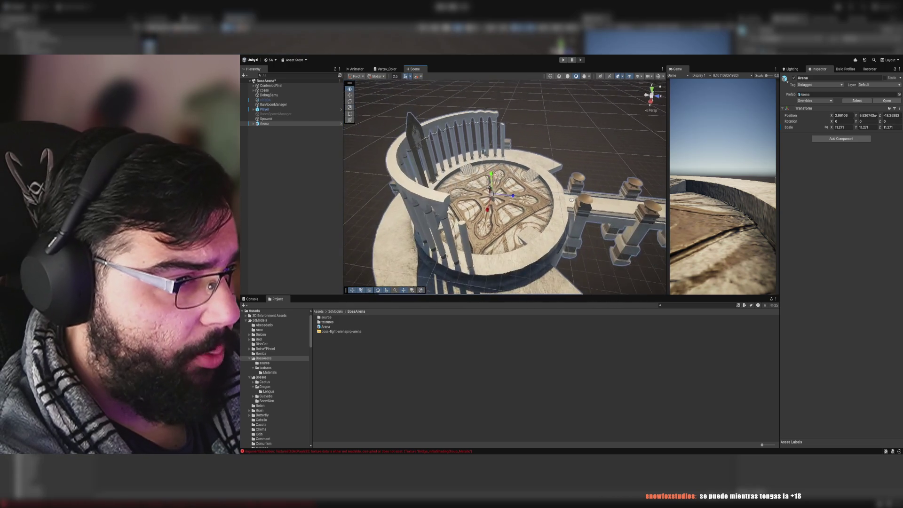
mouse_move(507, 194)
mouse_down()
mouse_move(465, 190)
mouse_move(523, 199)
mouse_up()
scroll(523, 199, down, 10)
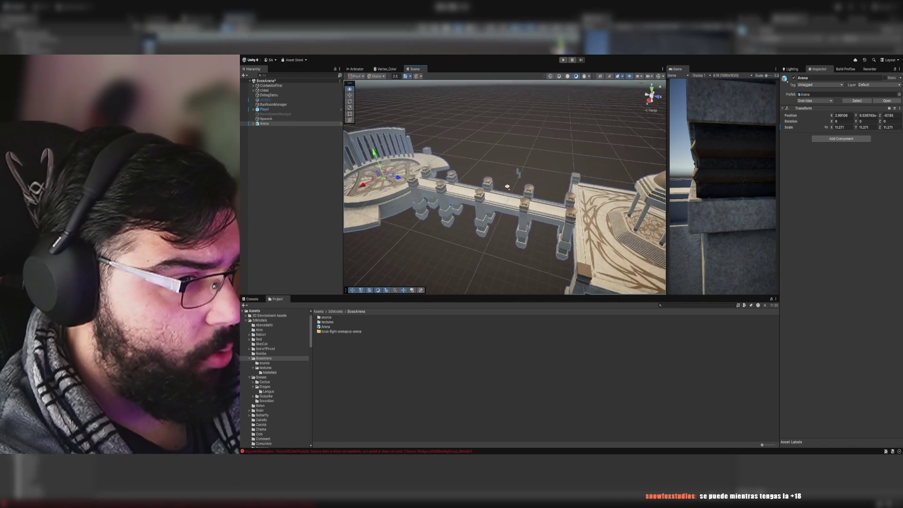
mouse_move(418, 185)
mouse_down()
mouse_move(517, 193)
mouse_move(425, 185)
mouse_move(426, 159)
mouse_move(439, 149)
mouse_move(464, 158)
mouse_move(440, 174)
mouse_up()
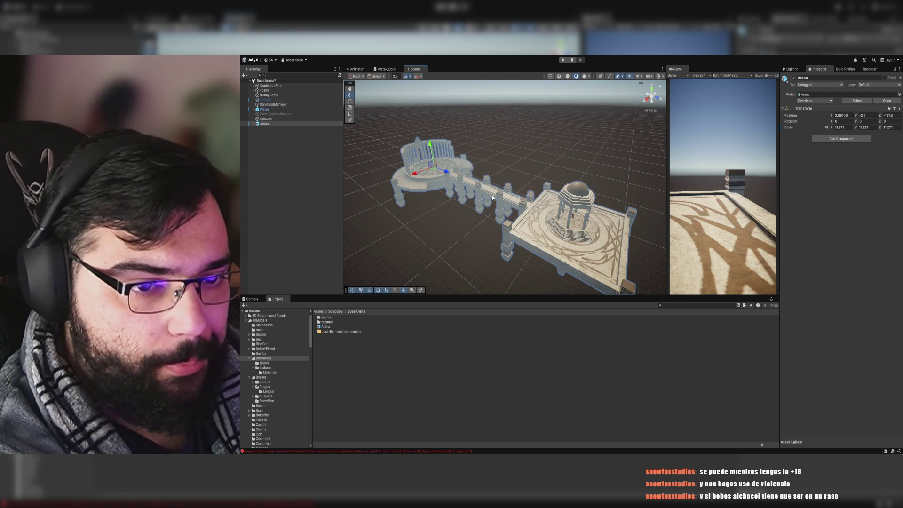
scroll(487, 177, up, 6)
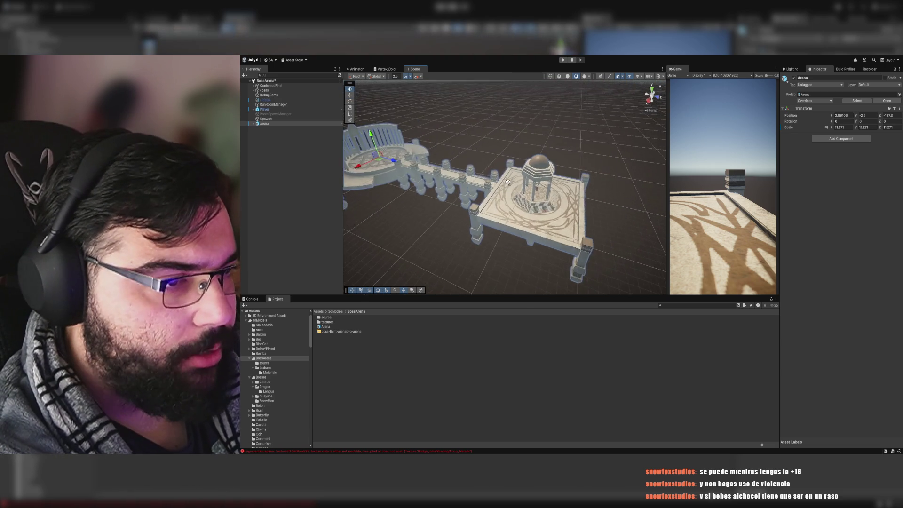
scroll(507, 182, up, 3)
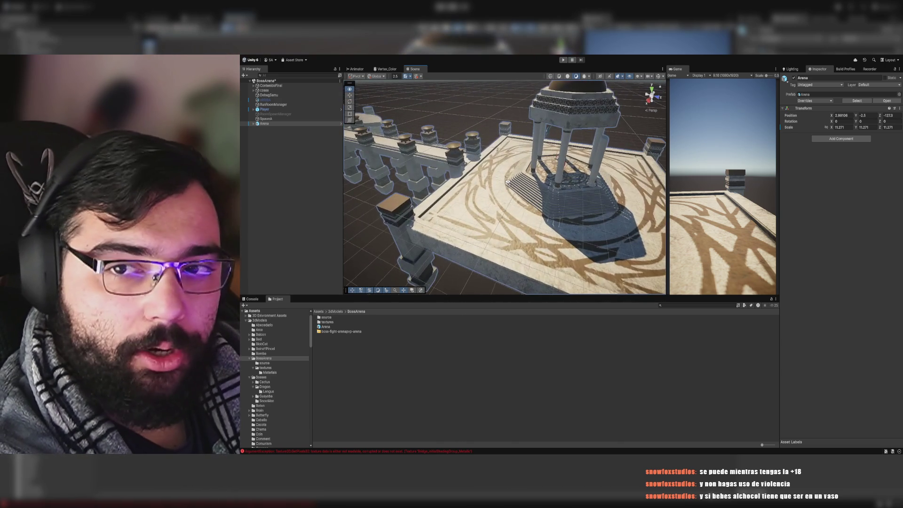
scroll(507, 182, up, 10)
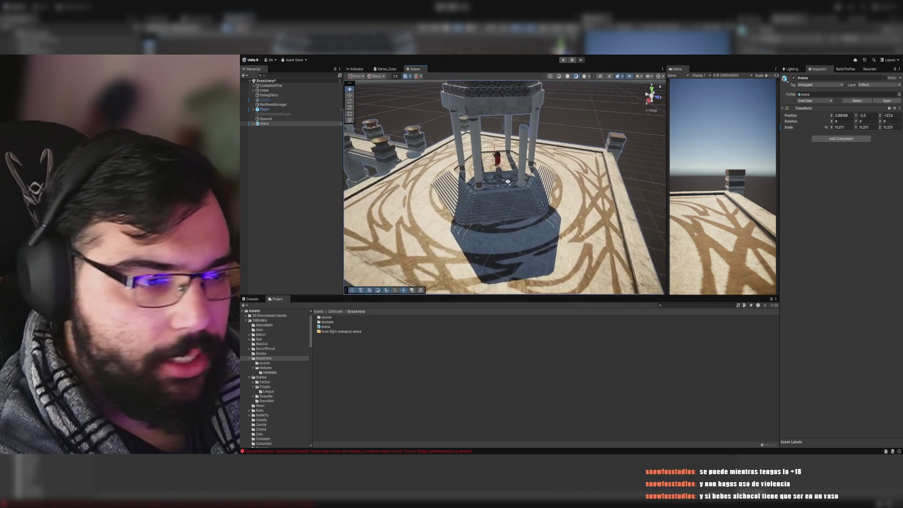
drag(495, 177, 473, 174)
scroll(473, 174, down, 2)
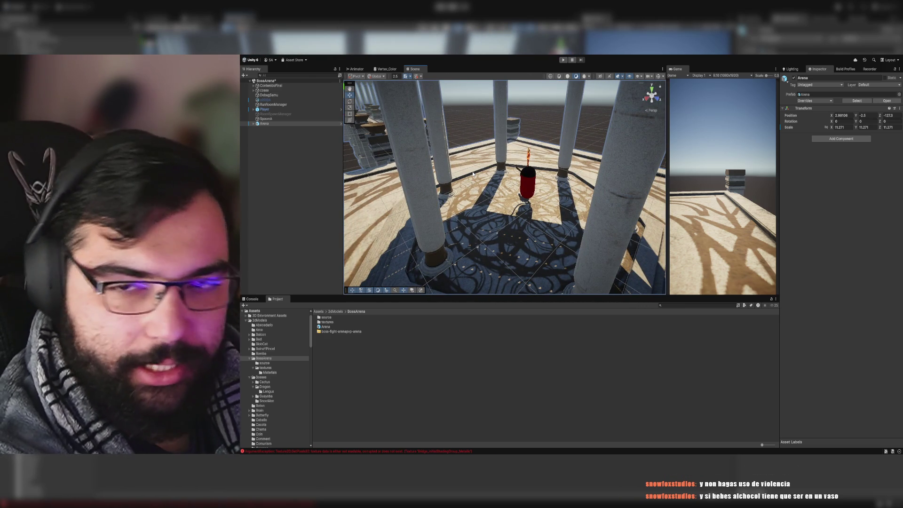
mouse_move(530, 167)
mouse_down()
mouse_move(452, 154)
mouse_move(500, 137)
mouse_move(266, 141)
mouse_move(305, 137)
mouse_move(525, 182)
mouse_up()
scroll(452, 155, down, 5)
Step: Select the Portal and move it to a new spot in the arena
click(525, 182)
scroll(541, 192, down, 5)
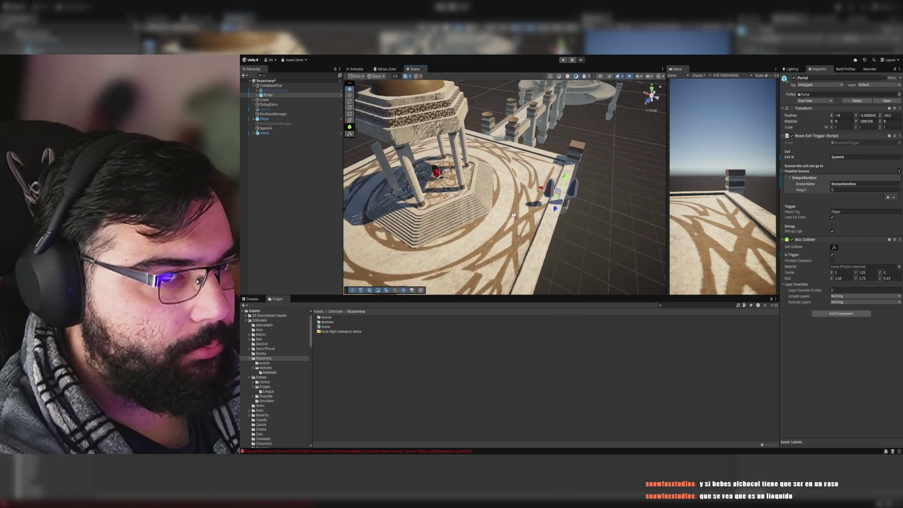
mouse_move(560, 197)
mouse_down()
mouse_move(442, 270)
mouse_move(434, 234)
mouse_move(454, 198)
mouse_move(530, 188)
mouse_move(470, 181)
mouse_up()
Step: Frame SpawnA and move it inside the gazebo beside the player
click(289, 129)
key(f)
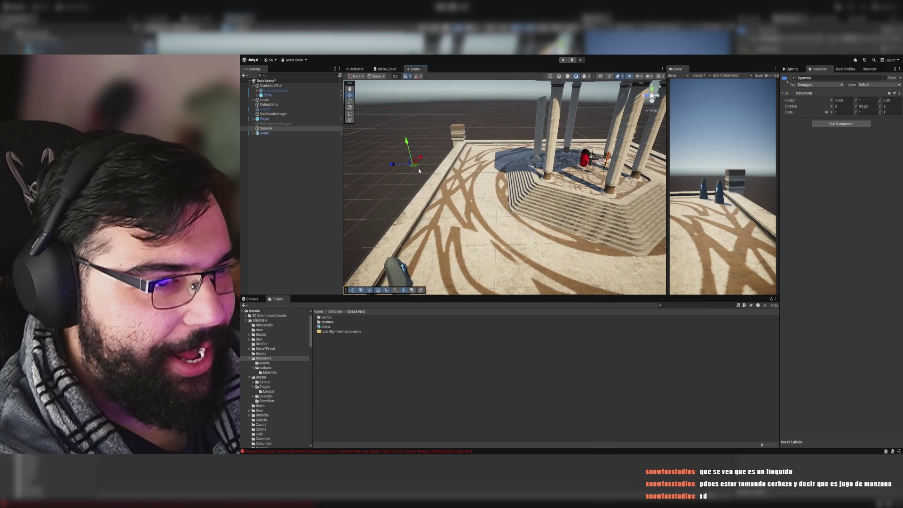
mouse_move(411, 168)
mouse_down()
mouse_move(594, 168)
mouse_move(571, 166)
mouse_move(518, 198)
mouse_move(513, 216)
mouse_up()
scroll(546, 185, up, 5)
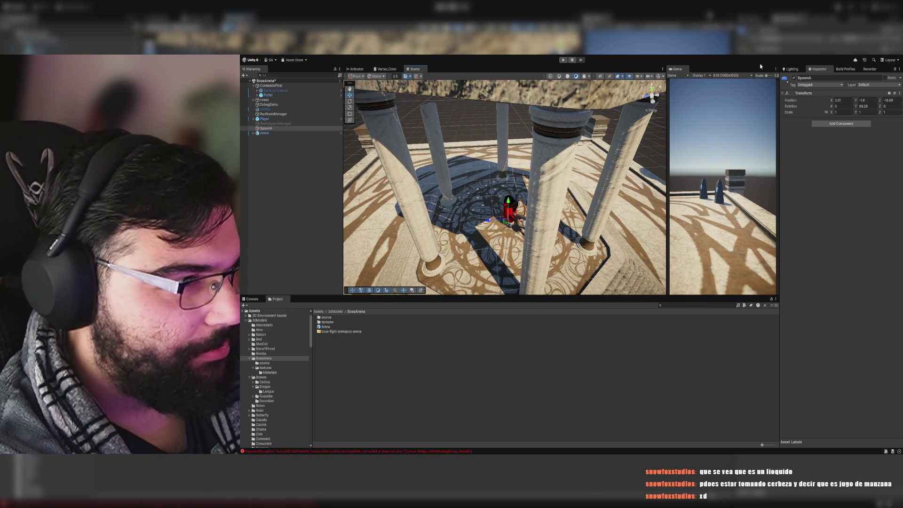
Step: Show the navmesh overlay and select the NavMesh object in the cosas group
click(655, 78)
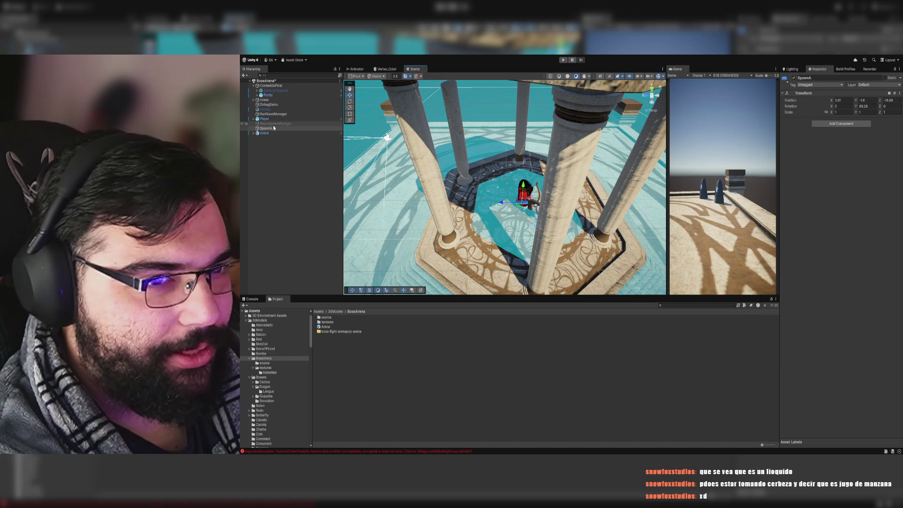
click(253, 99)
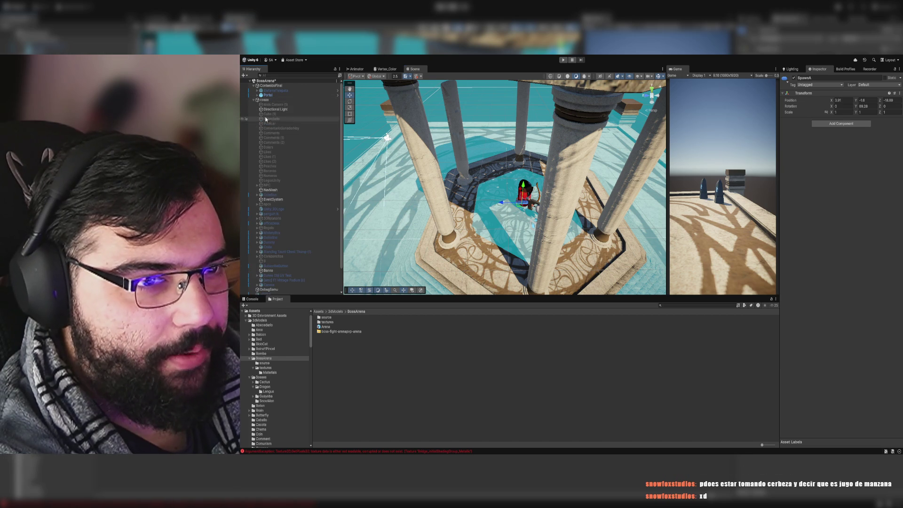
click(270, 190)
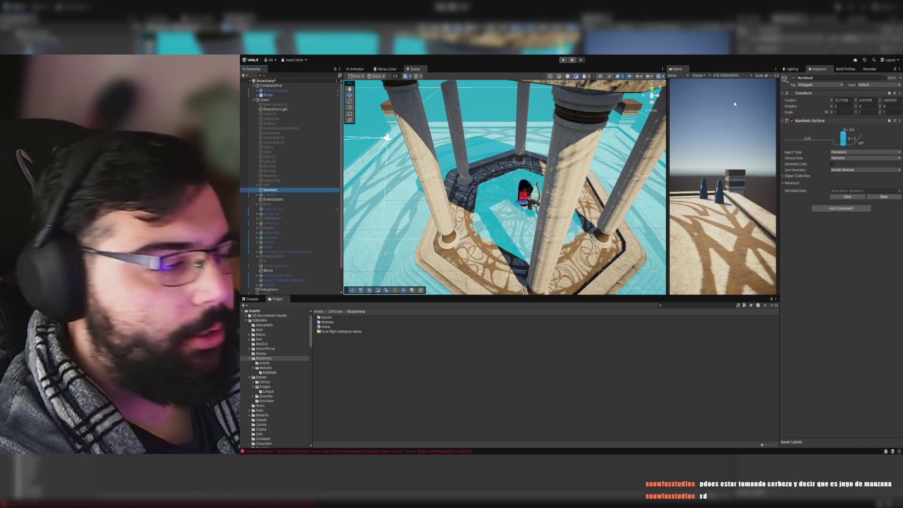
Step: Disable the NavMesh object and collapse the cosas group
click(793, 78)
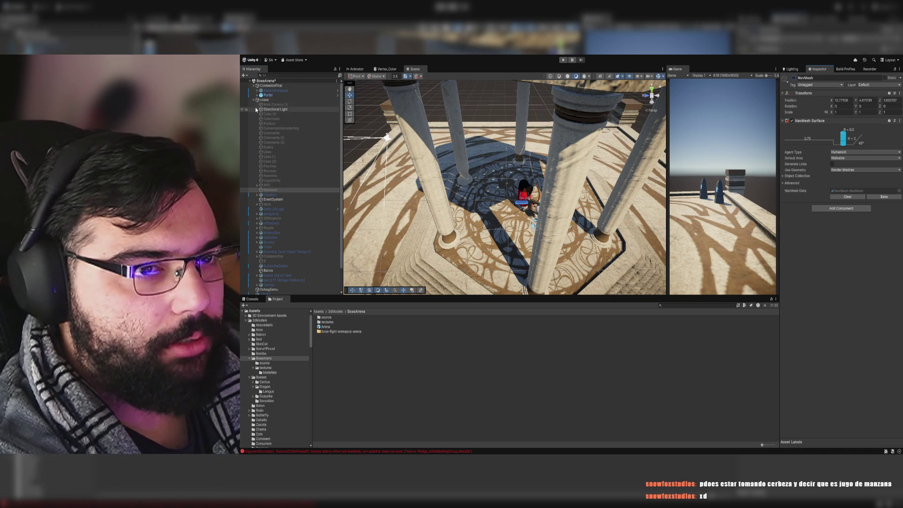
click(253, 100)
scroll(509, 180, up, 3)
scroll(509, 180, up, 5)
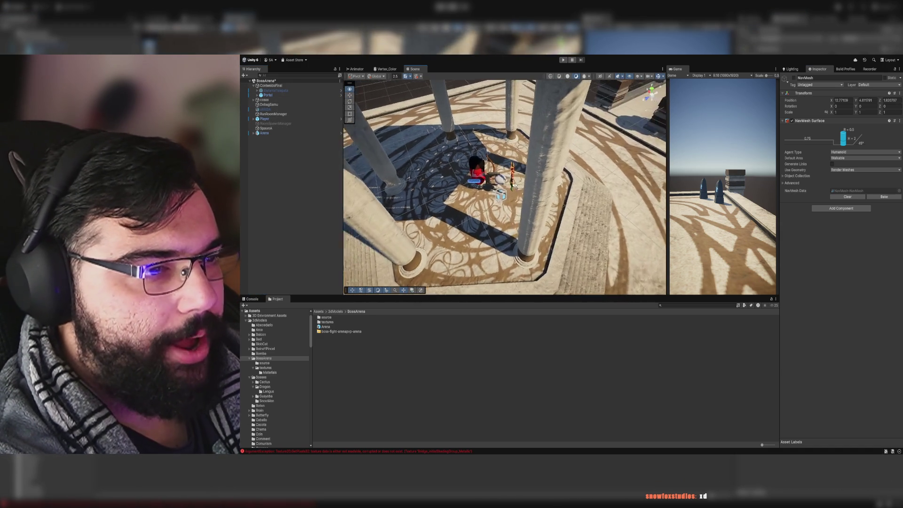
Step: Nudge SpawnA slightly lower by the gazebo stairs, then select the Portal to check its exit trigger
double_click(265, 128)
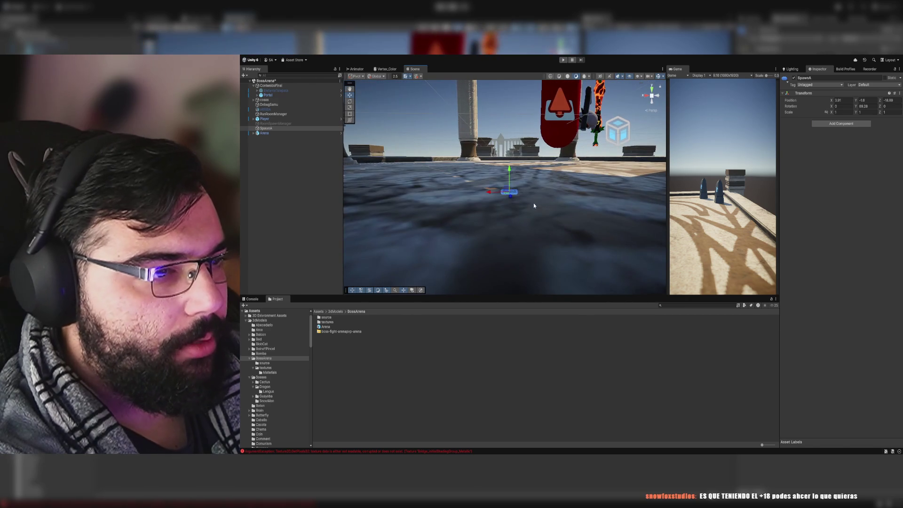
mouse_move(512, 163)
mouse_down()
mouse_move(625, 177)
mouse_move(522, 177)
mouse_up()
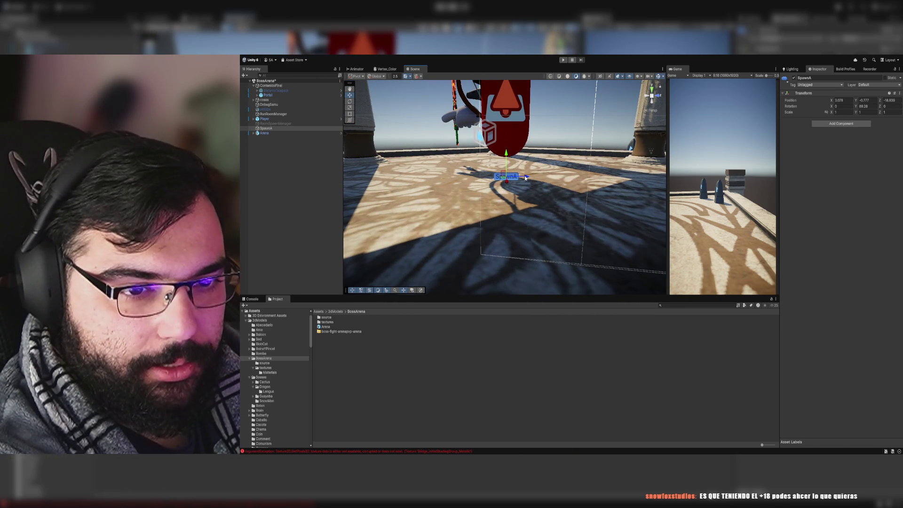
drag(525, 177, 602, 183)
scroll(603, 183, down, 15)
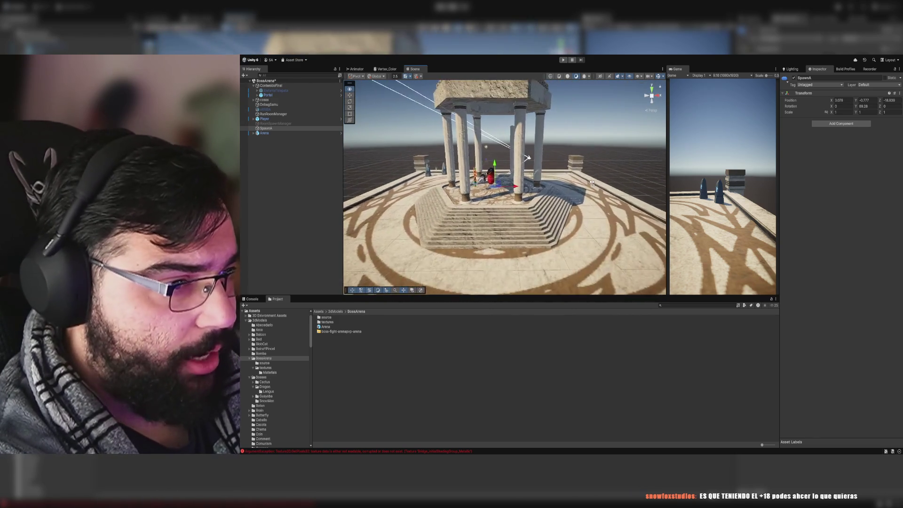
scroll(582, 174, up, 15)
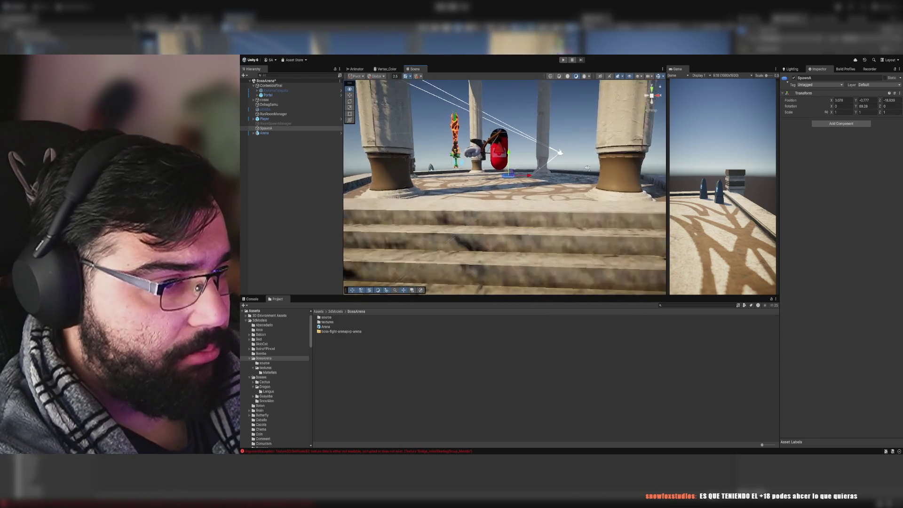
scroll(525, 177, down, 15)
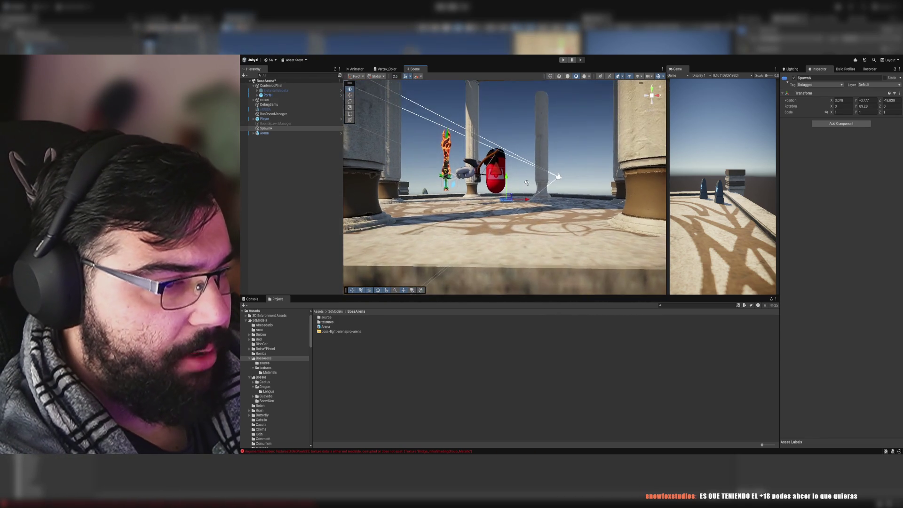
scroll(527, 182, up, 3)
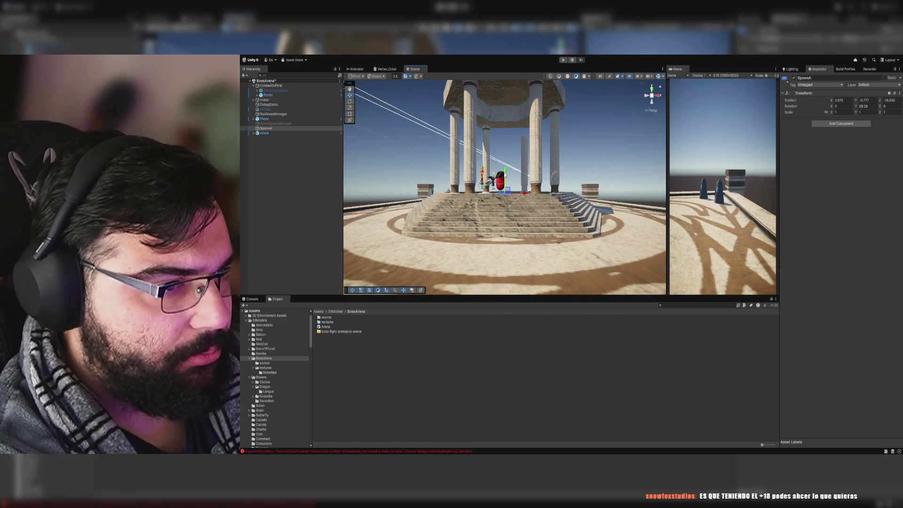
mouse_move(508, 171)
mouse_down()
mouse_move(482, 174)
mouse_move(381, 239)
mouse_move(479, 212)
mouse_move(526, 227)
mouse_move(557, 273)
mouse_move(550, 257)
mouse_move(605, 202)
mouse_move(473, 222)
mouse_up()
click(510, 203)
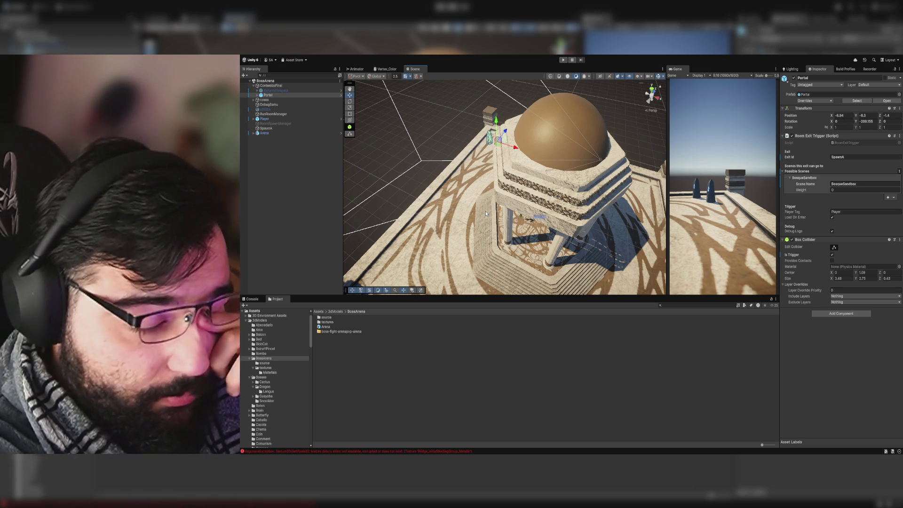
Step: Frame the Player inside the domed gazebo and check the room spawn manager's spawn settings
mouse_move(496, 209)
mouse_down()
mouse_move(574, 155)
mouse_move(564, 158)
mouse_up()
click(290, 121)
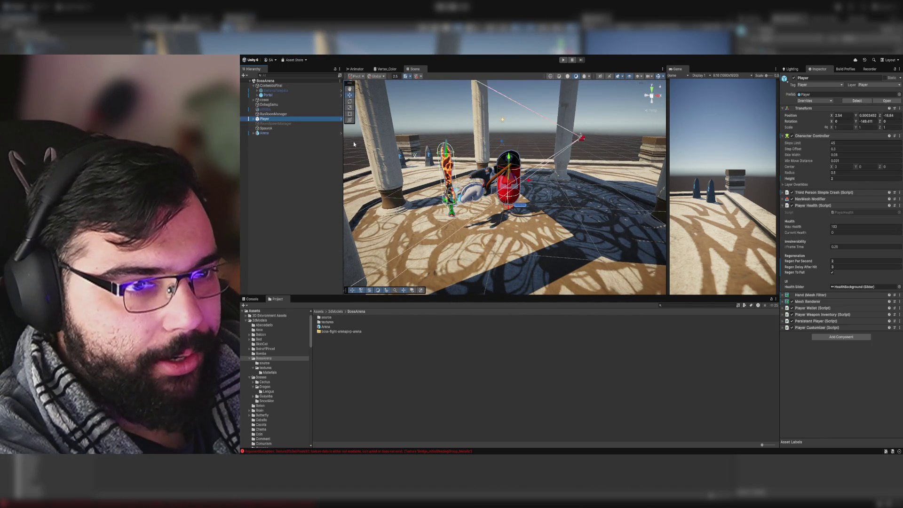
key(f)
drag(512, 170, 500, 229)
click(292, 123)
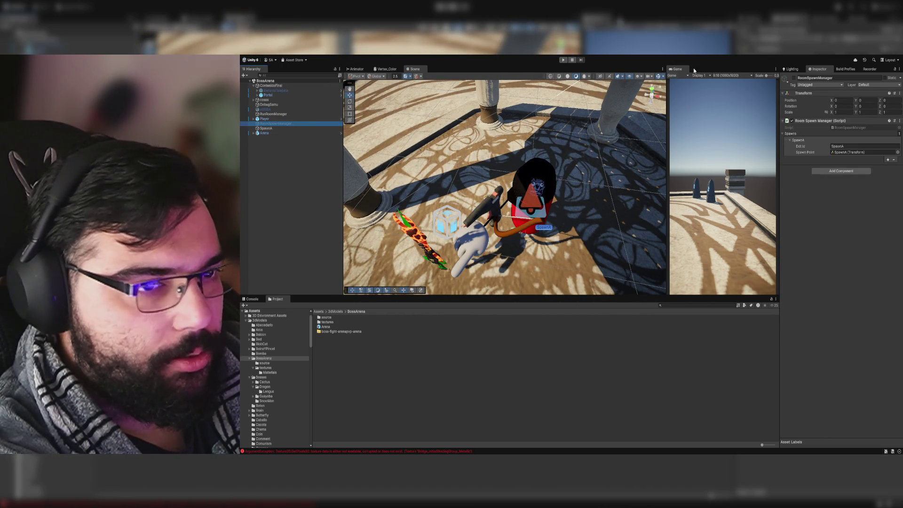
Step: Play-test the scene to see where the player spawns, then stop and select the Arena
click(563, 59)
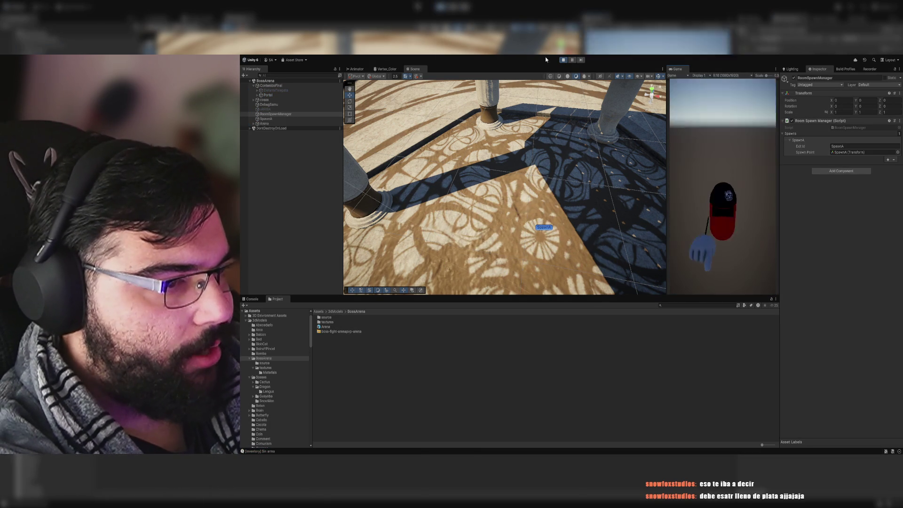
key(ctrl+p)
mouse_move(551, 124)
mouse_down()
mouse_move(442, 160)
mouse_move(533, 207)
mouse_up()
click(535, 208)
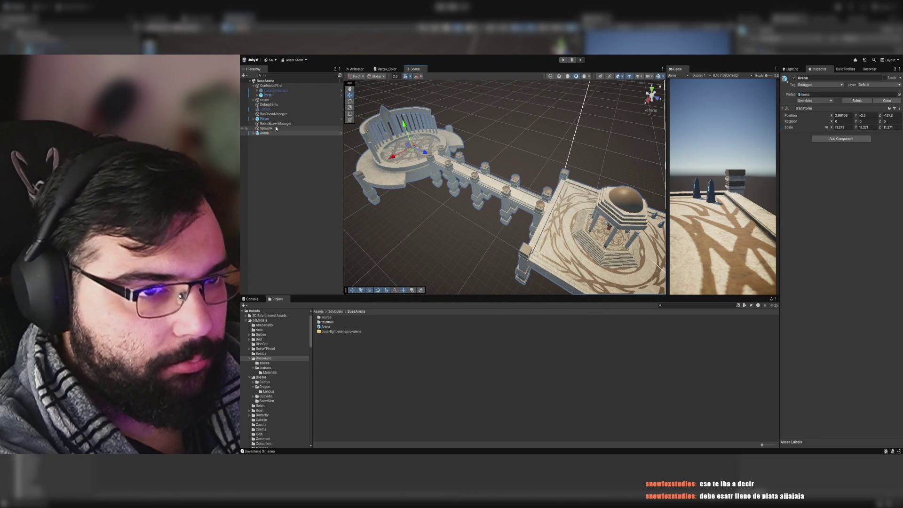
Step: Expand the Arena and browse its pieces, including pCube10, pCylinder51 and transform5
click(254, 133)
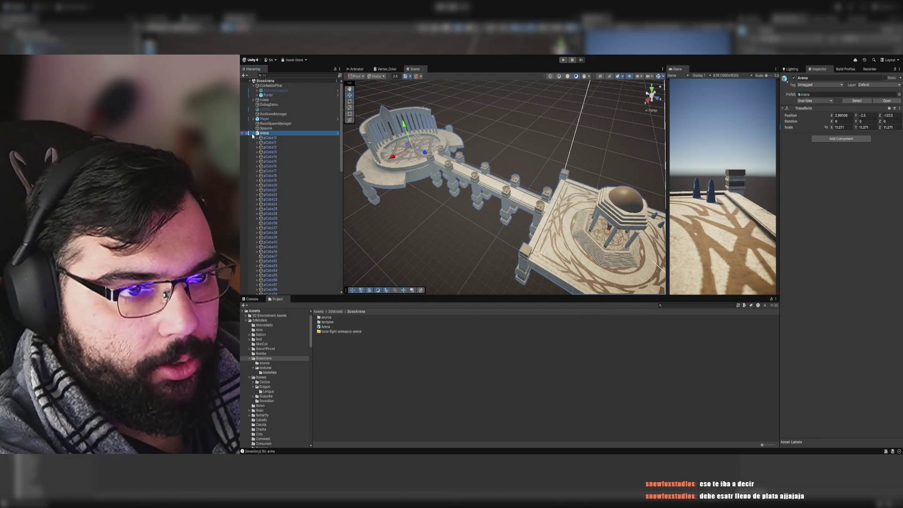
click(276, 138)
scroll(288, 145, down, 15)
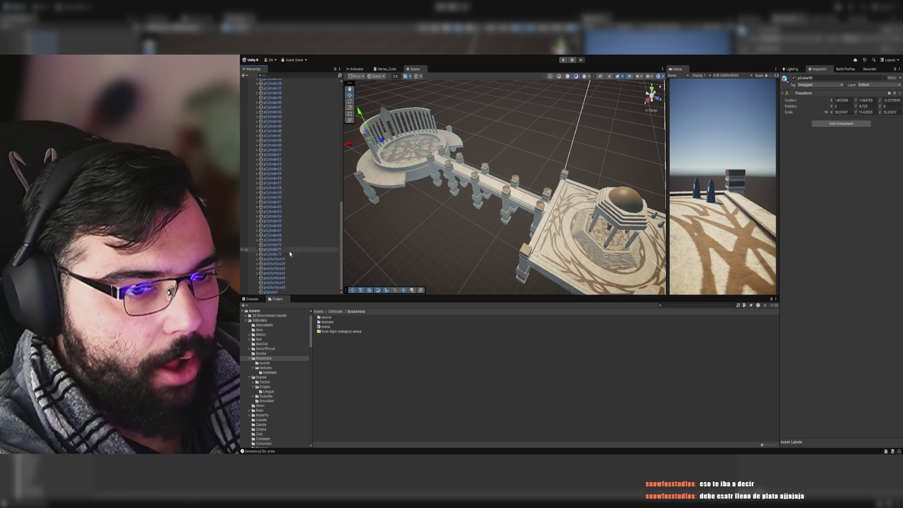
shift+click(266, 292)
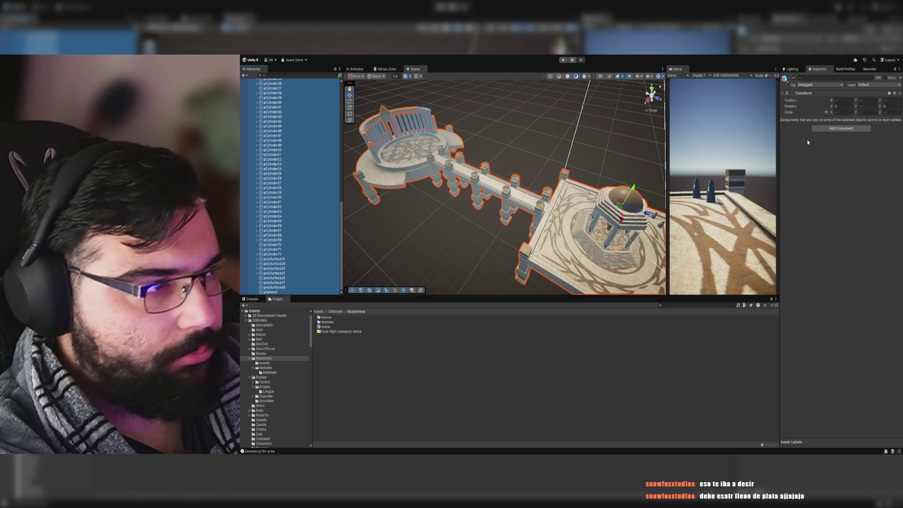
click(332, 156)
scroll(282, 164, up, 10)
scroll(277, 169, up, 5)
click(264, 142)
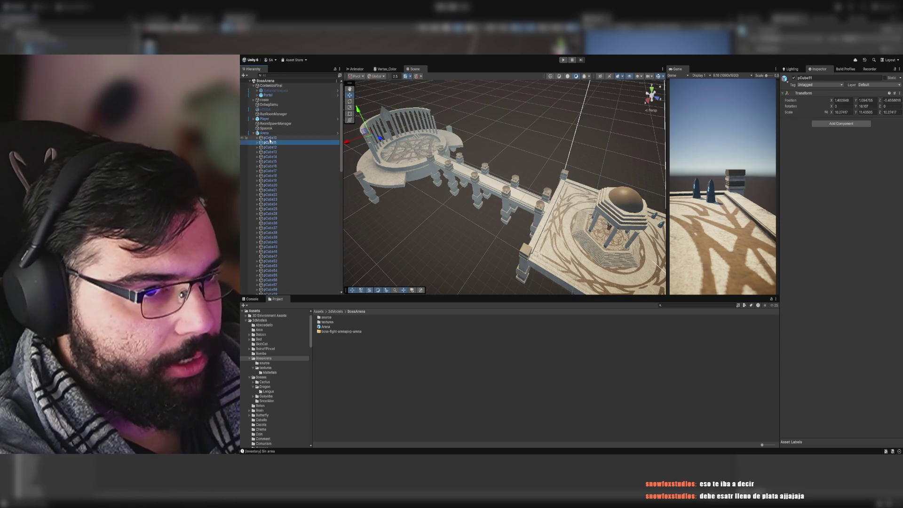
click(261, 138)
click(258, 137)
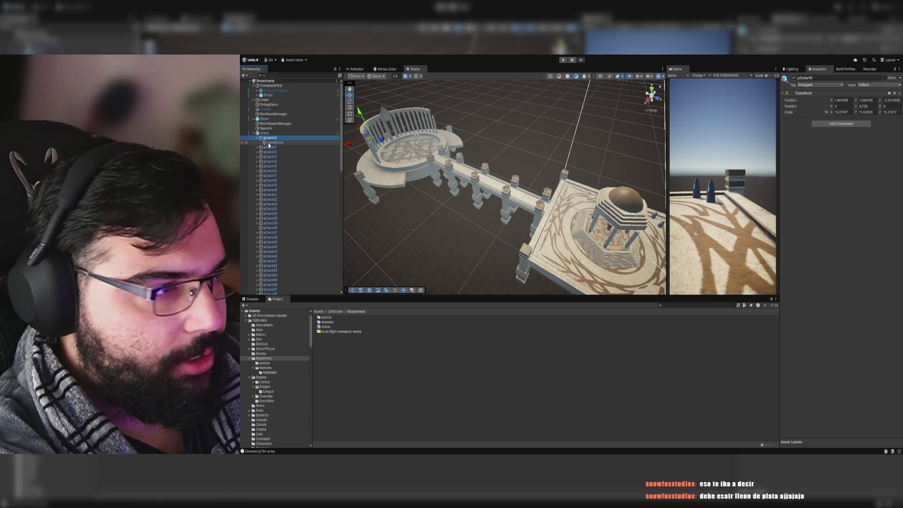
click(273, 143)
Step: Step through arena pieces like transform49 and pCube28, then pick the gazebo floor platform
click(267, 133)
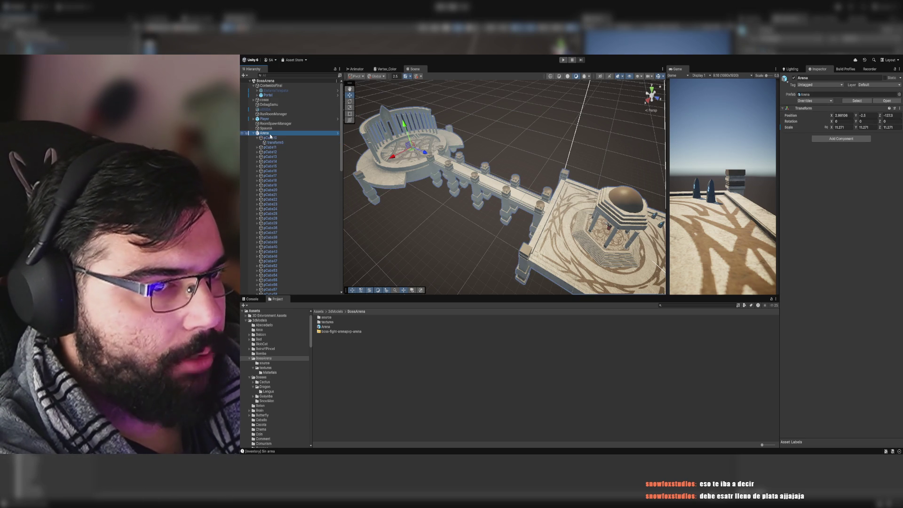
click(269, 137)
key(Down)
key(Down)
key(Down)
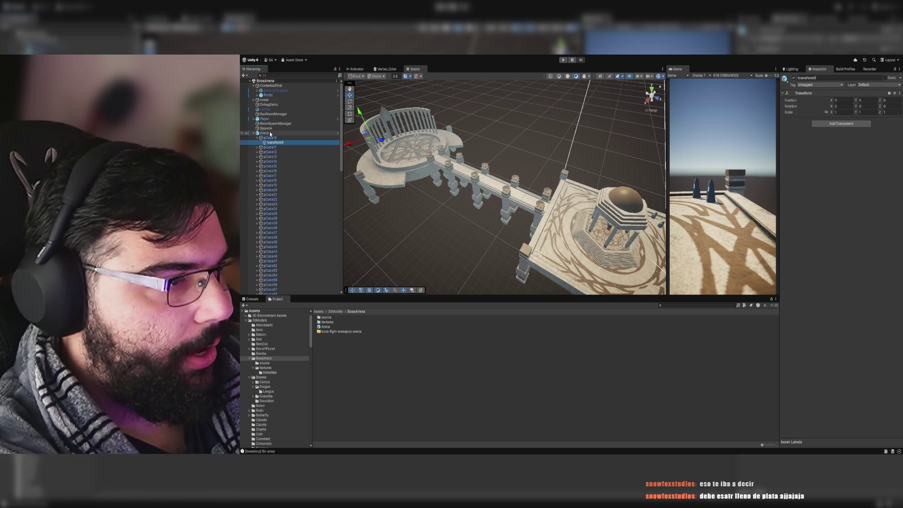
key(Right)
key(Down)
key(Down)
key(Up)
key(Down)
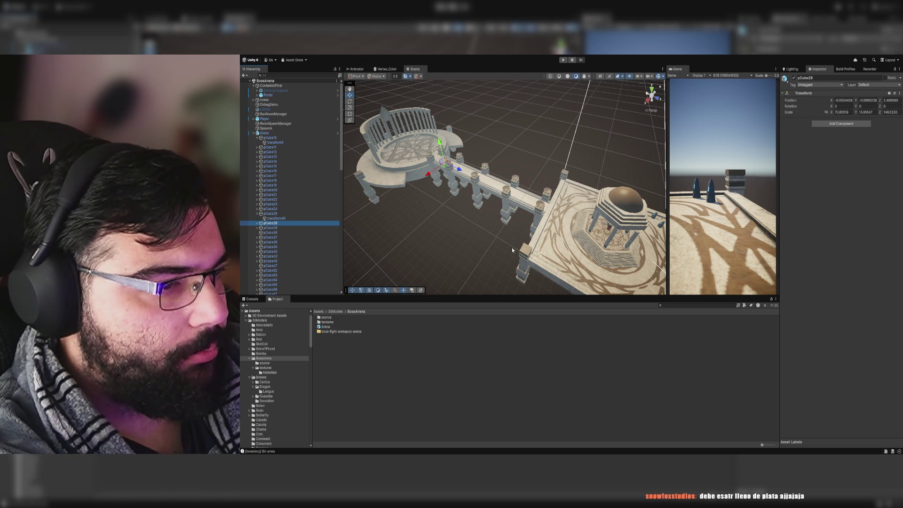
click(543, 242)
click(546, 242)
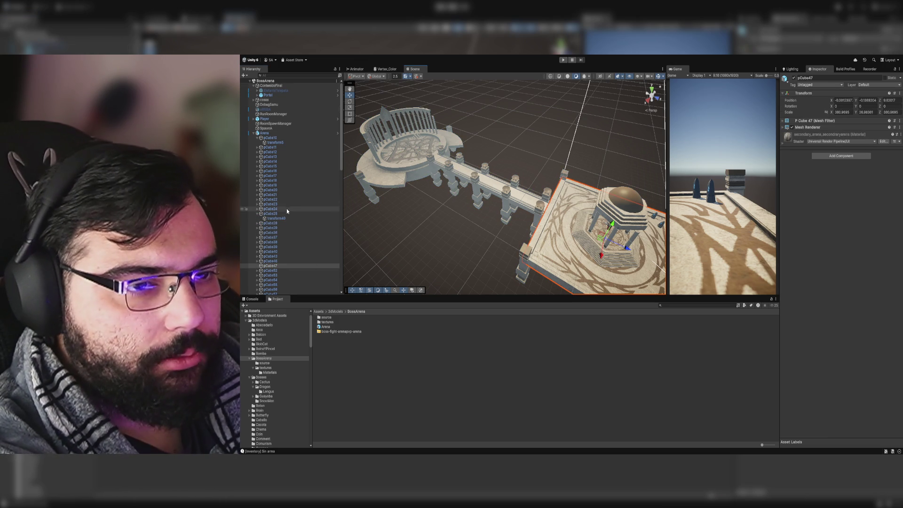
scroll(292, 207, down, 15)
scroll(292, 208, up, 15)
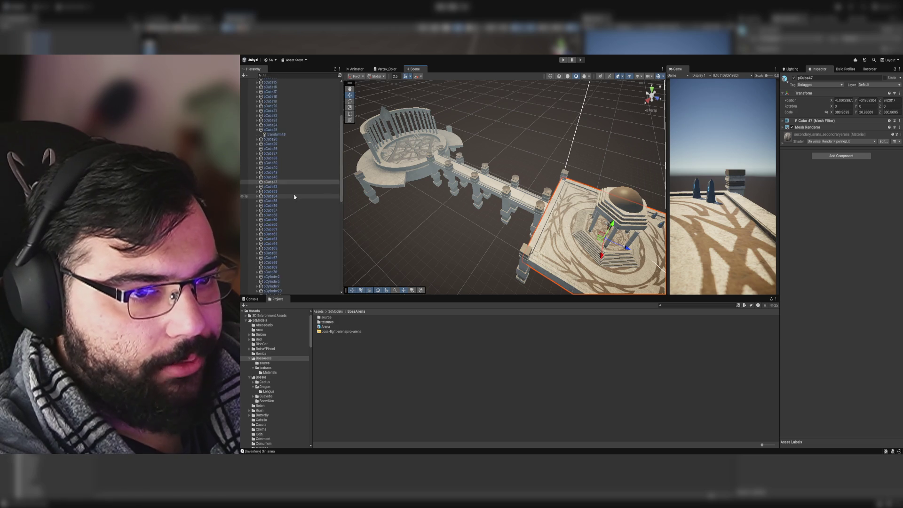
Step: Open the Arena prefab in Prefab Mode and start a hierarchy search
click(275, 133)
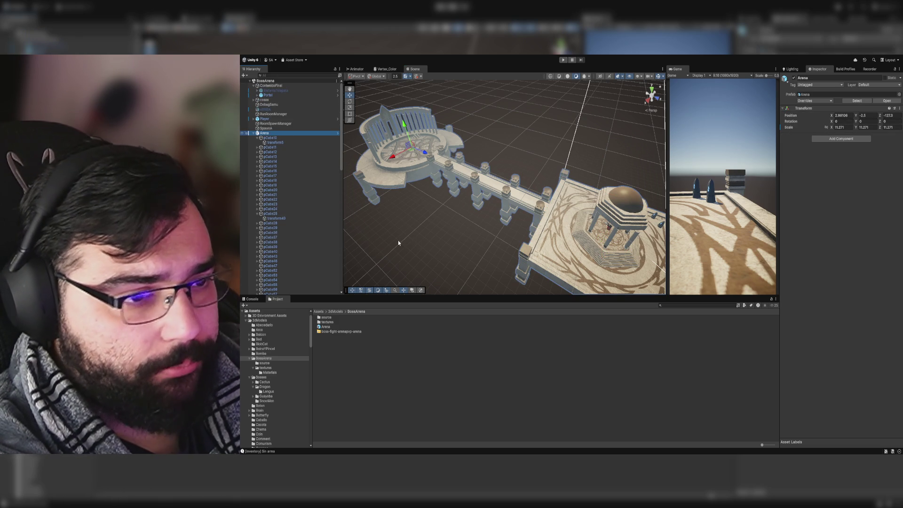
click(338, 132)
click(292, 75)
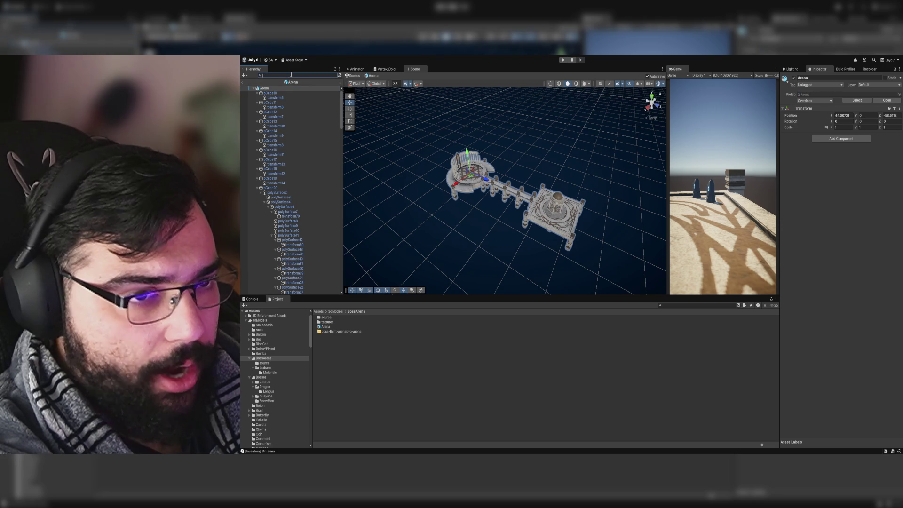
Step: Filter the prefab hierarchy by 'mesh' and add a Mesh Collider to the round floor surfaces
text(mesh)
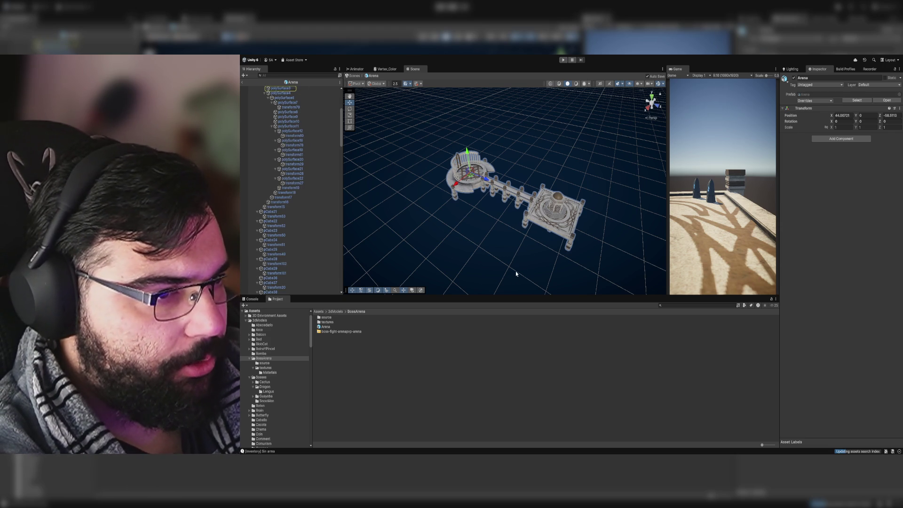
scroll(312, 166, up, 5)
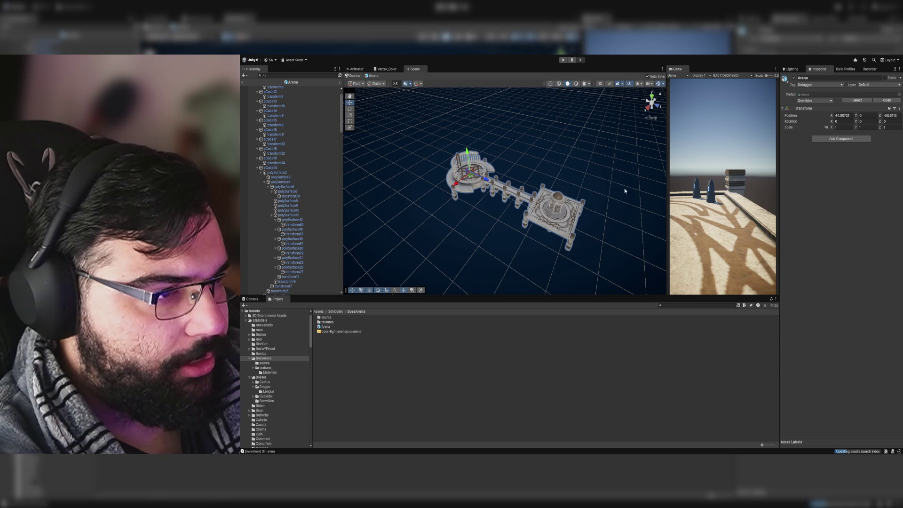
key(f)
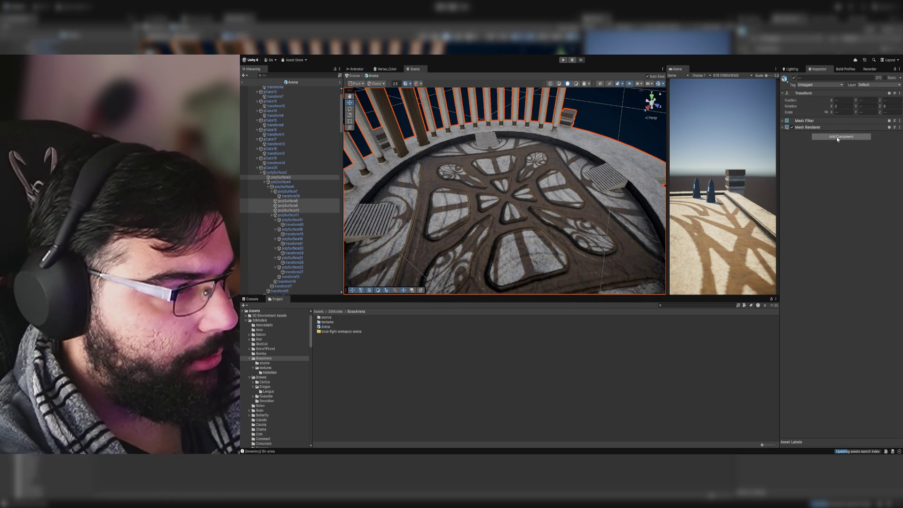
click(837, 136)
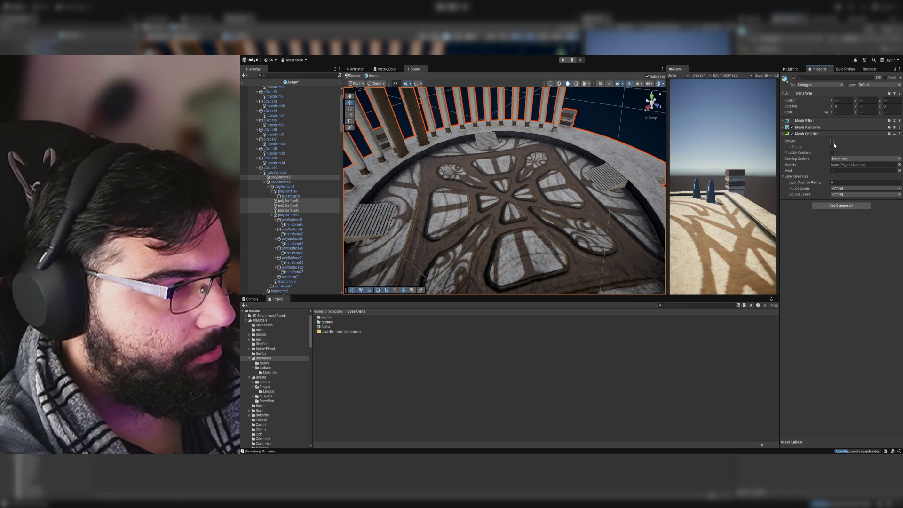
Step: Turn the collider's Convex on to inspect its shape, then switch Convex back off
click(831, 141)
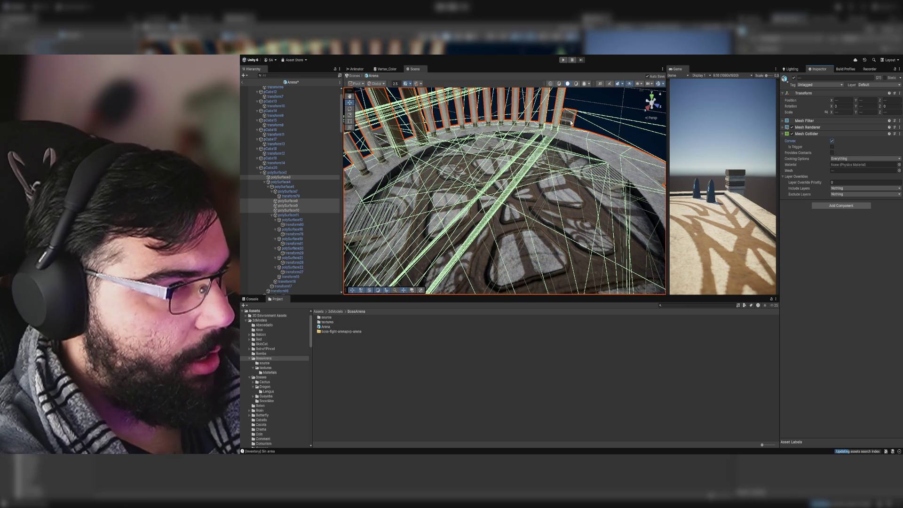
mouse_move(489, 141)
mouse_down()
mouse_move(508, 121)
mouse_move(493, 153)
mouse_up()
mouse_move(642, 265)
mouse_down()
mouse_move(558, 109)
mouse_move(408, 131)
mouse_move(417, 126)
mouse_up()
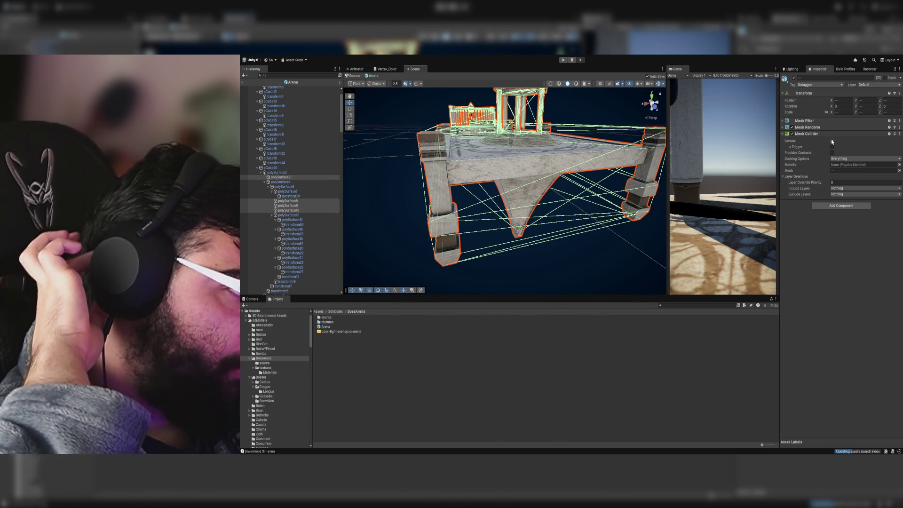
click(832, 141)
mouse_move(475, 160)
mouse_down()
mouse_move(461, 163)
mouse_move(672, 120)
mouse_up()
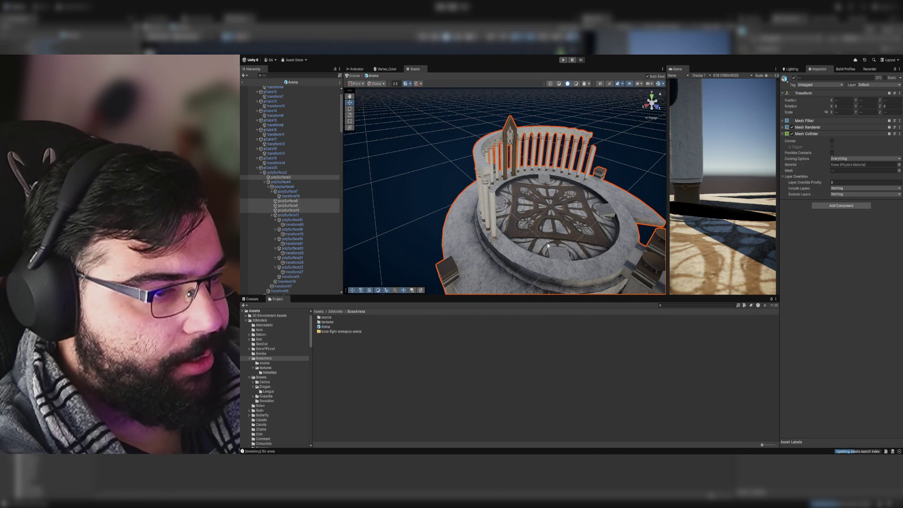
mouse_move(562, 187)
mouse_down()
mouse_move(571, 93)
mouse_move(528, 185)
mouse_move(530, 114)
mouse_move(579, 96)
mouse_move(735, 134)
mouse_move(717, 151)
mouse_move(693, 142)
mouse_move(516, 148)
mouse_move(457, 196)
mouse_up()
Step: Change the scene shading mode and look over the textured arena
click(550, 83)
scroll(516, 148, down, 5)
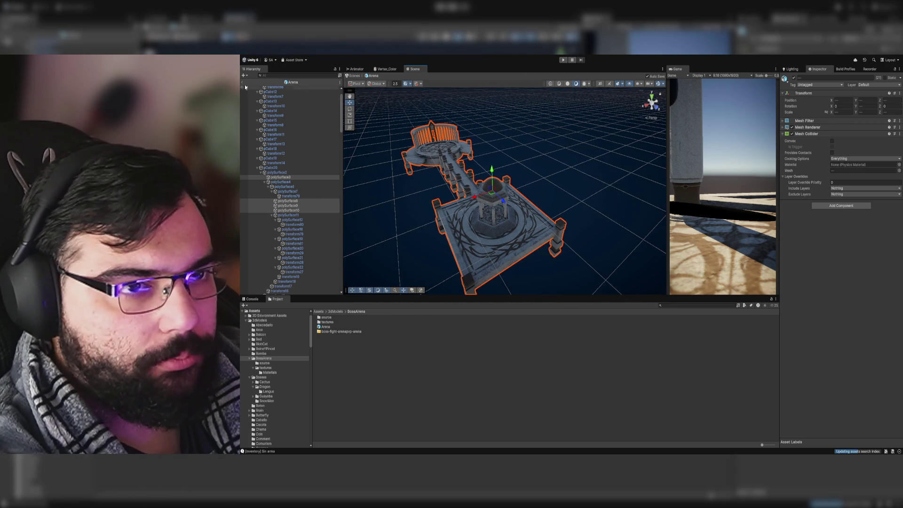
drag(493, 153, 619, 119)
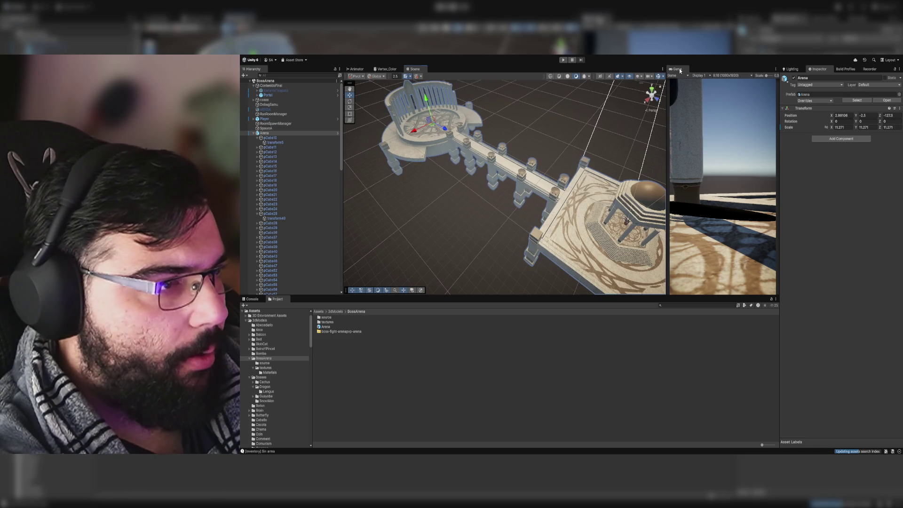
Step: Set the Game view to Full HD (1920x1080) landscape, then select the Player in the scene
double_click(677, 69)
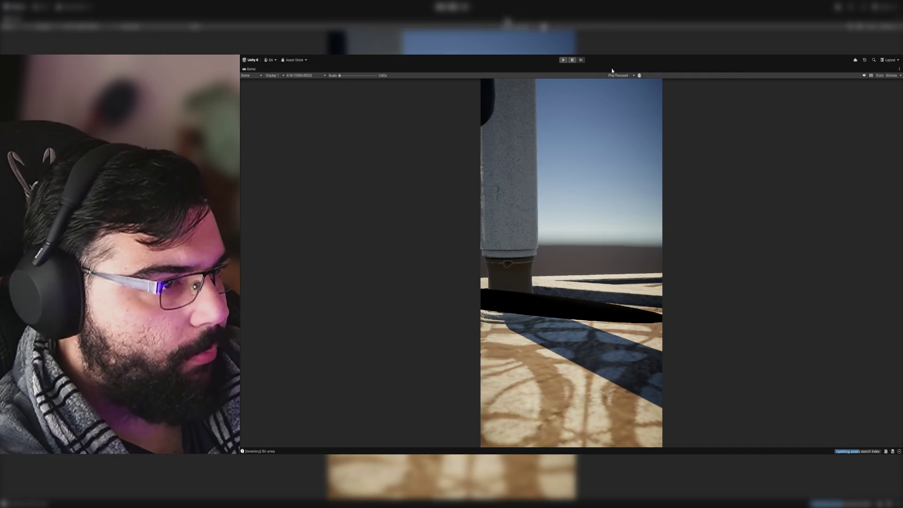
click(304, 75)
click(316, 112)
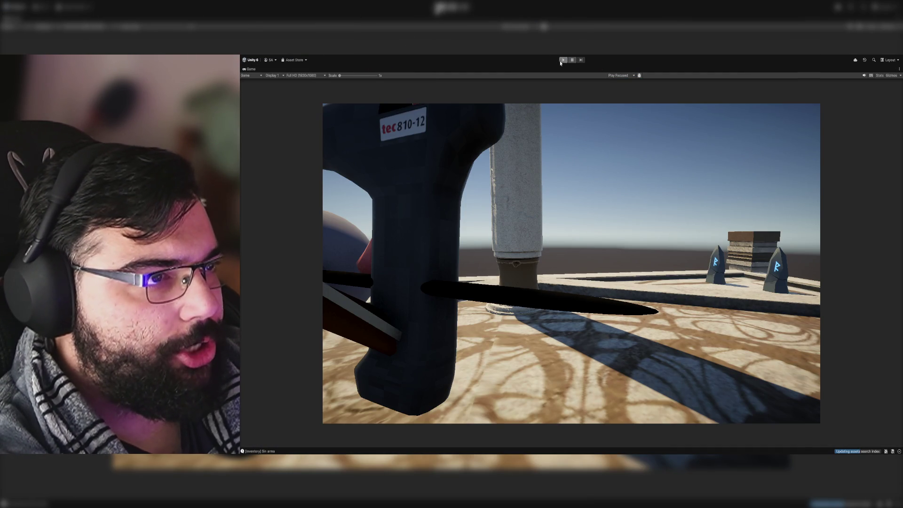
double_click(250, 69)
mouse_move(541, 188)
mouse_down()
mouse_move(620, 198)
mouse_move(642, 189)
mouse_move(475, 255)
mouse_move(536, 202)
mouse_move(550, 176)
mouse_up()
click(506, 191)
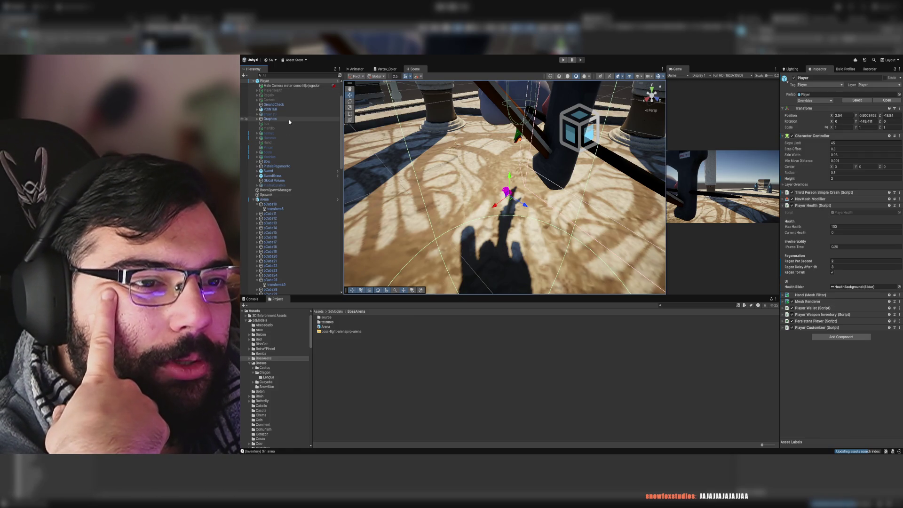
Step: Check the Graphics and POINTER children's active state, then enable PistolaPegamento
click(271, 118)
click(793, 78)
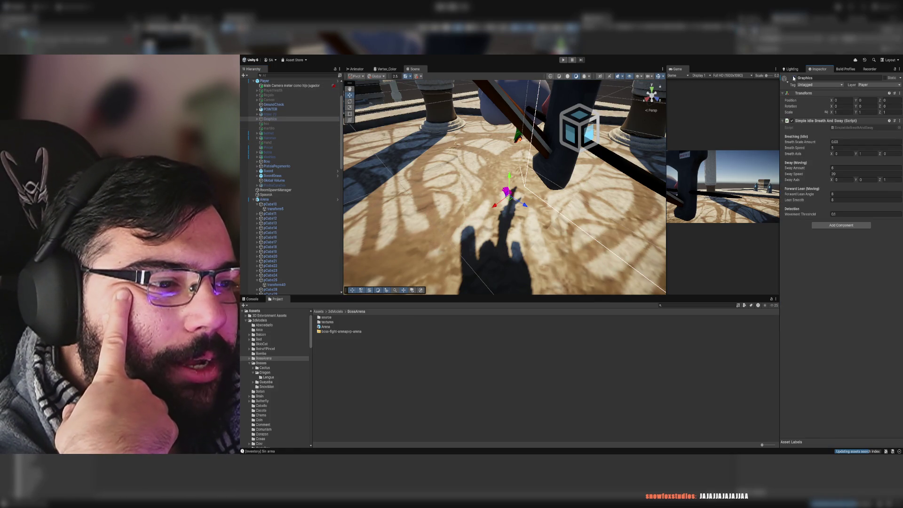
click(310, 109)
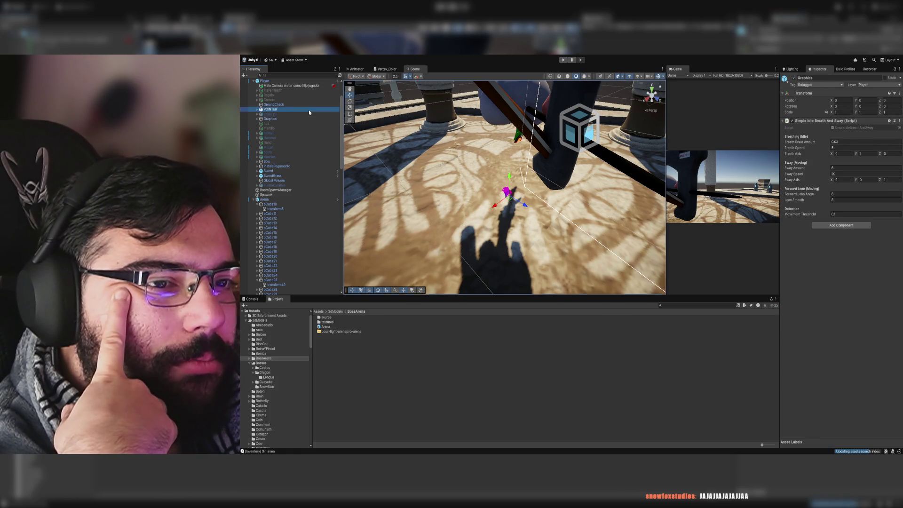
click(797, 81)
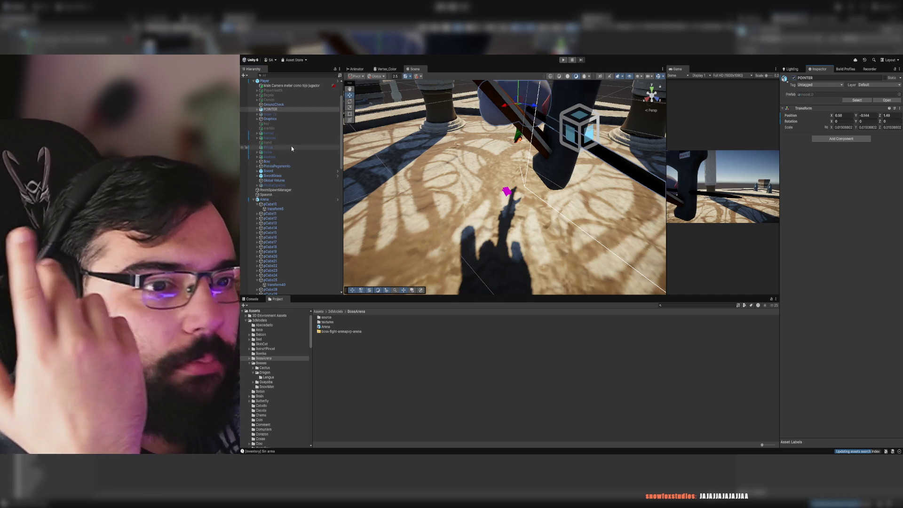
click(282, 166)
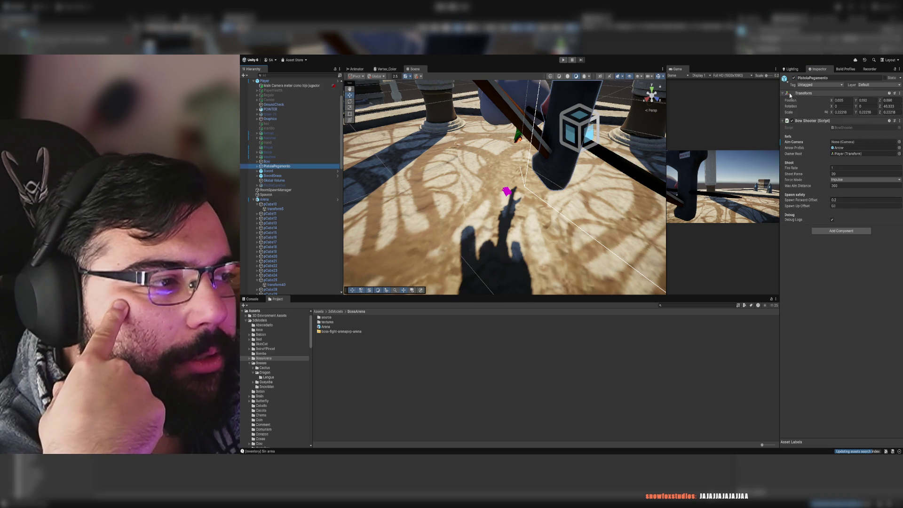
click(794, 79)
click(795, 78)
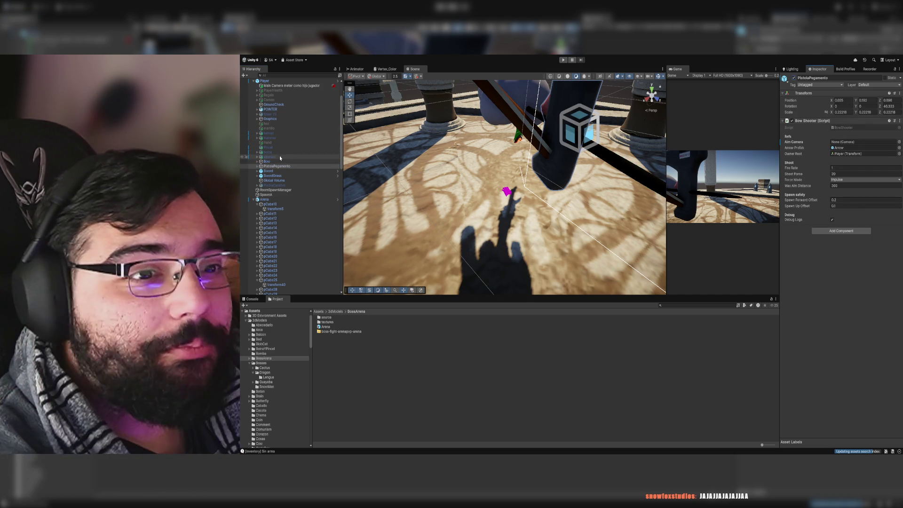
Step: Disable Hand, then toggle the multi-selected Player children together and undo that change
click(273, 143)
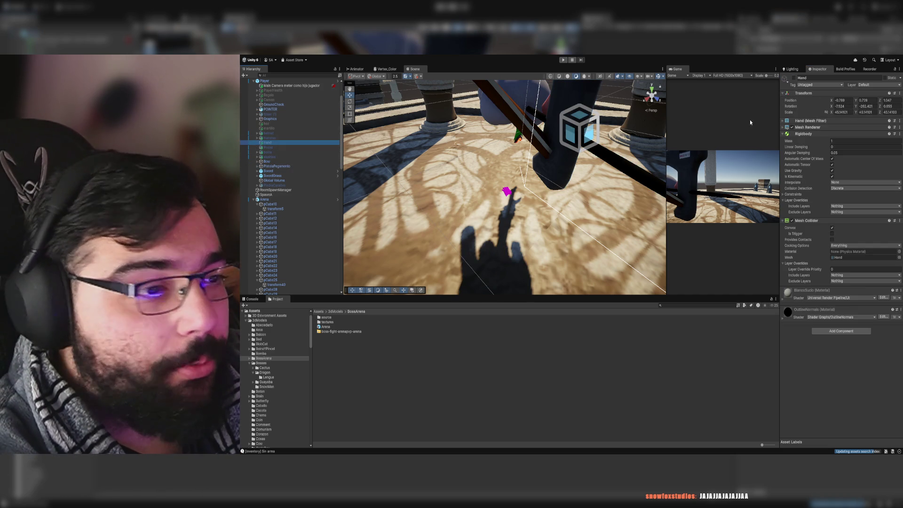
click(794, 80)
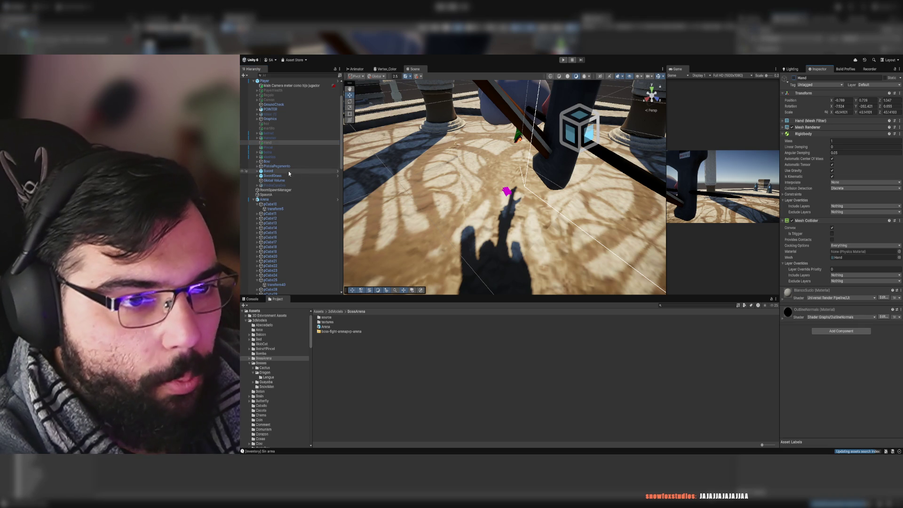
click(282, 162)
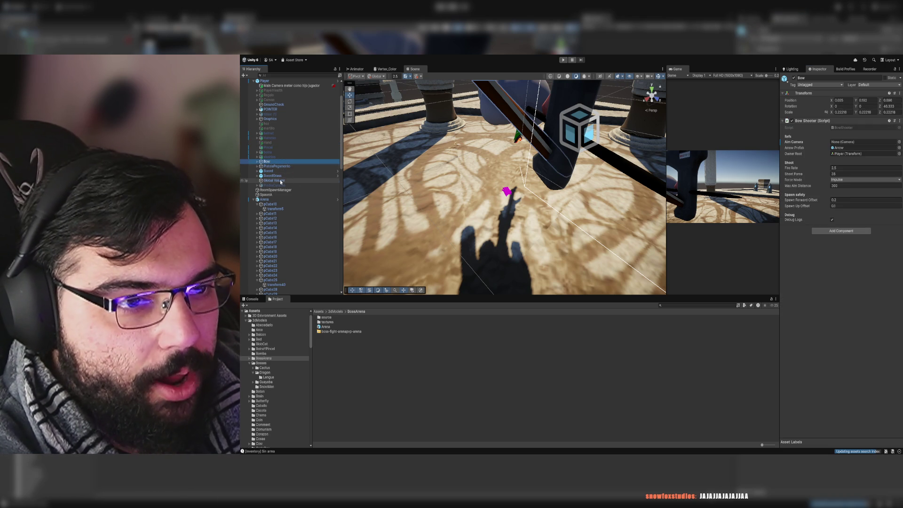
shift+click(281, 181)
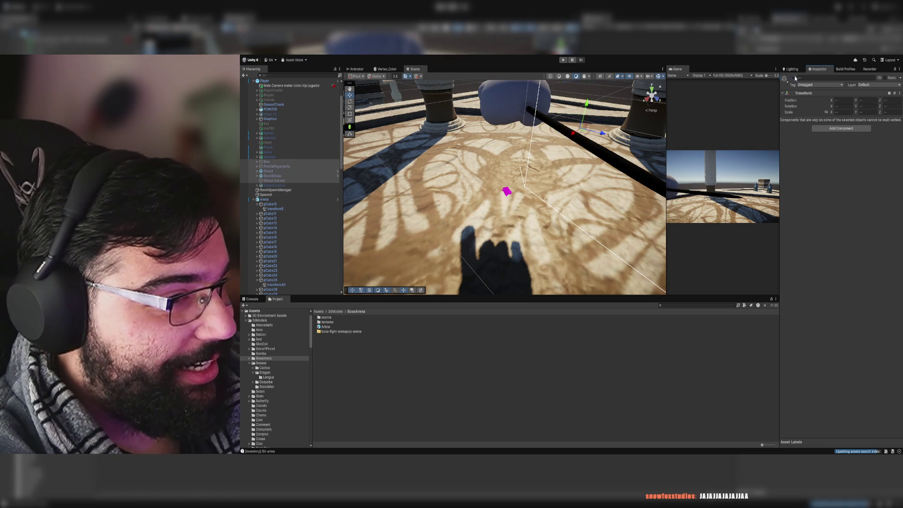
click(287, 119)
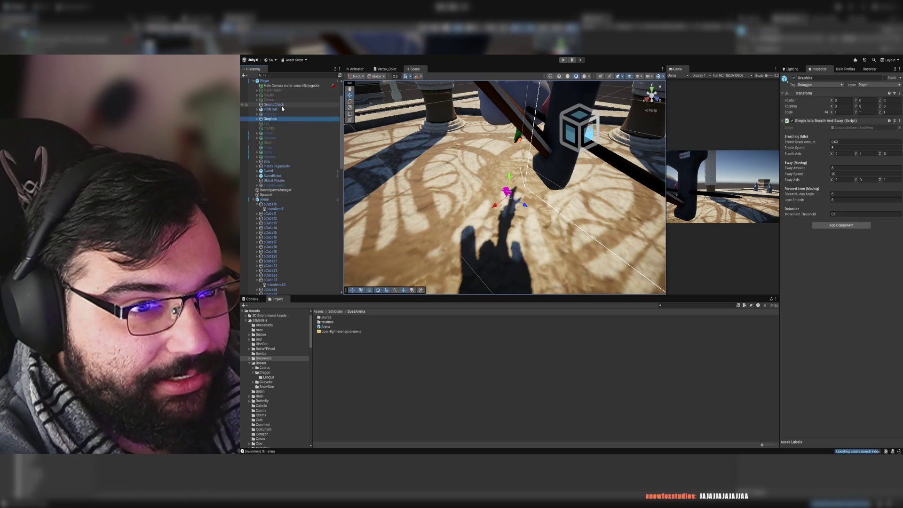
shift+click(283, 86)
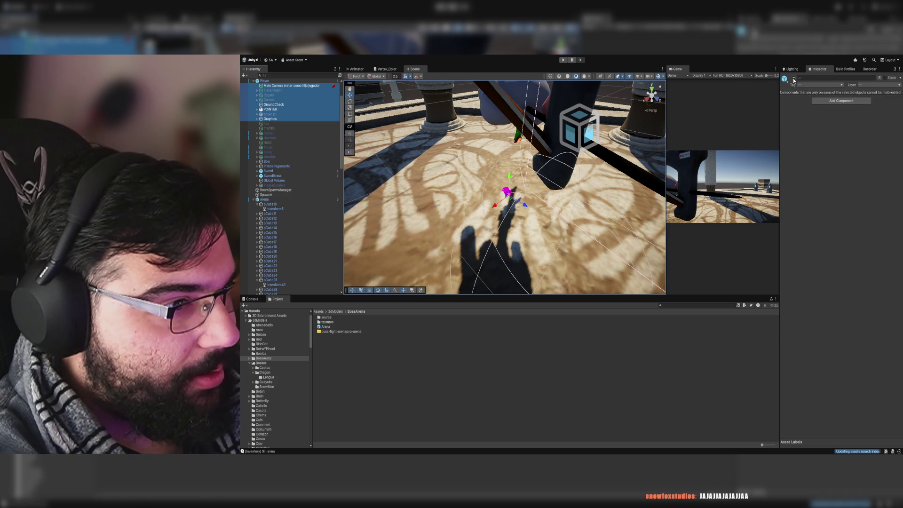
click(794, 79)
click(794, 78)
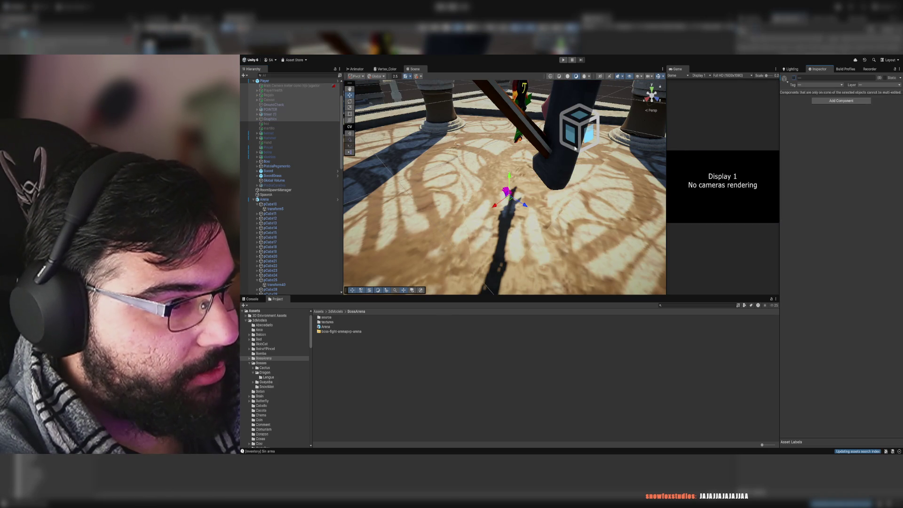
key(ctrl+z)
key(ctrl+z)
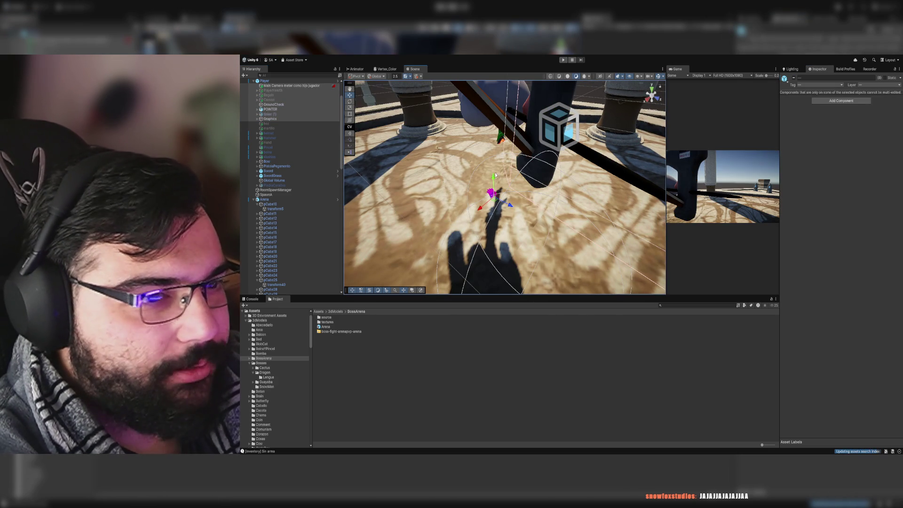
Step: Turn the Player object off and back on, then inspect POINTER
click(264, 81)
click(794, 78)
click(794, 79)
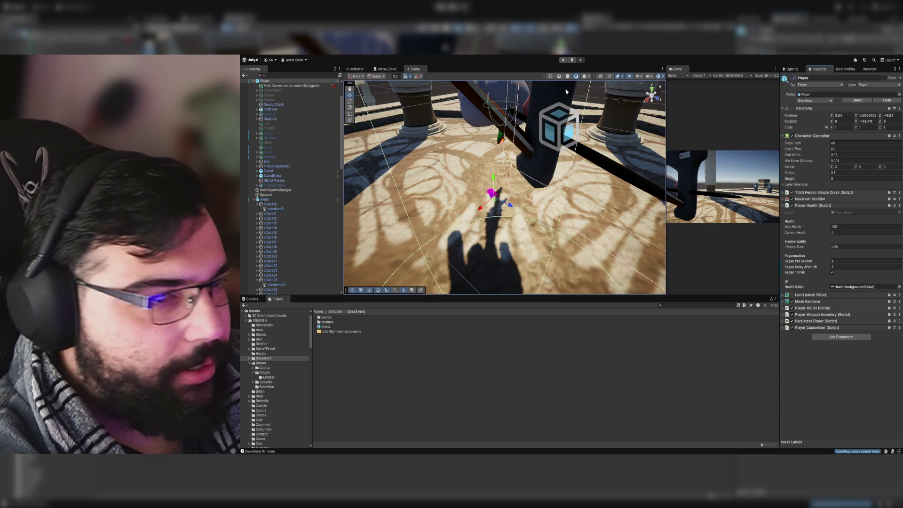
click(277, 108)
scroll(281, 155, up, 3)
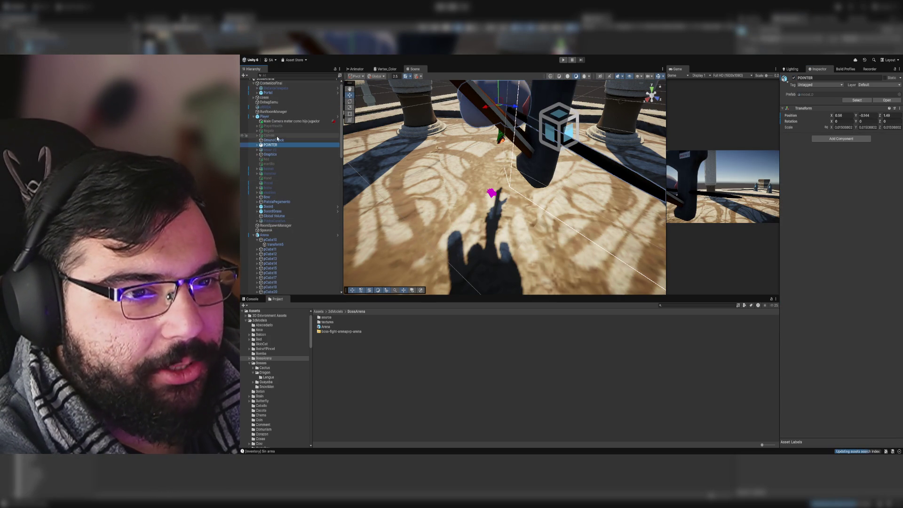
Step: Inspect GroundCheck, POINTER, Graphics and finally the Player's own components
click(277, 140)
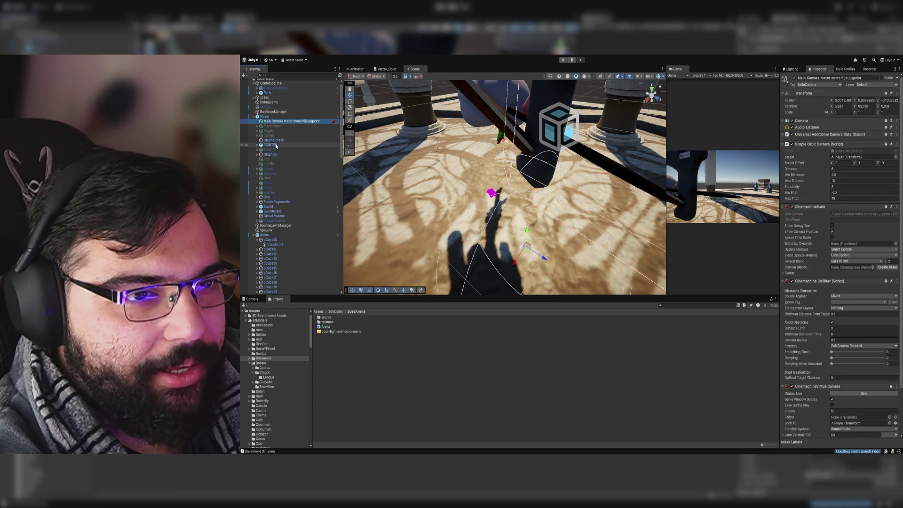
click(742, 90)
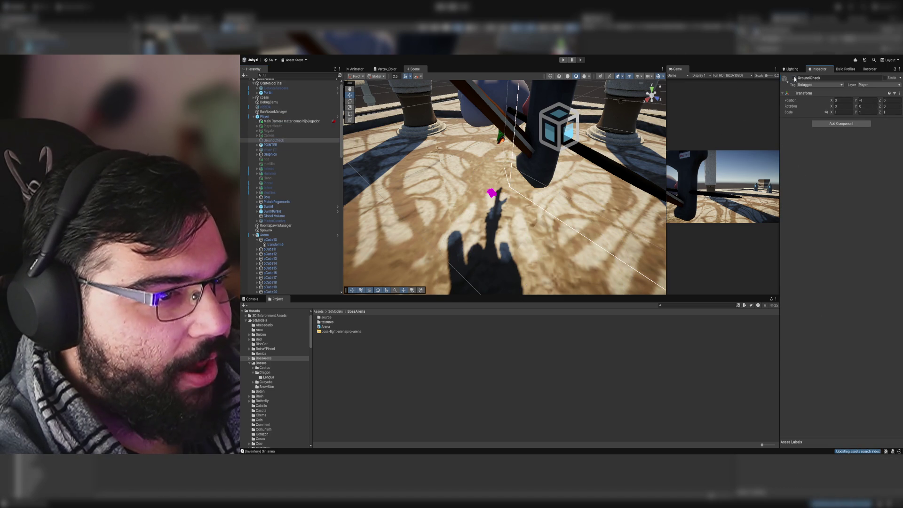
click(283, 145)
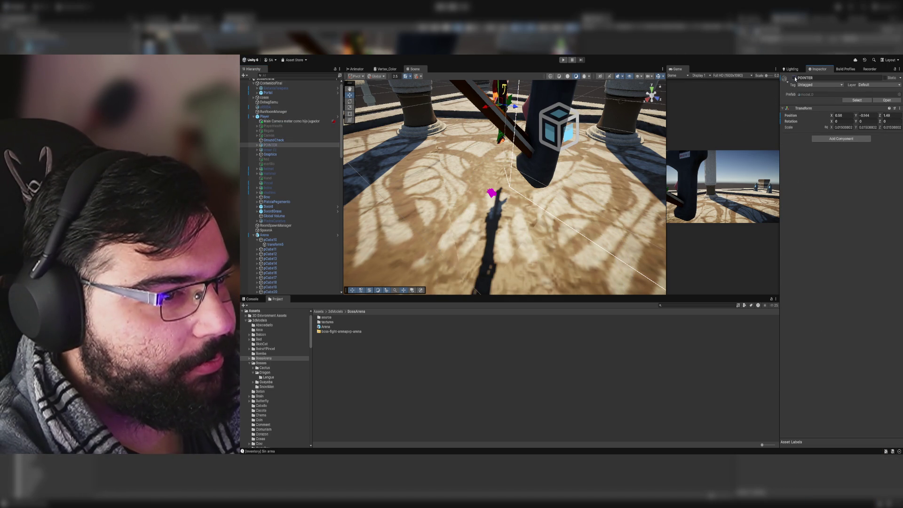
click(283, 154)
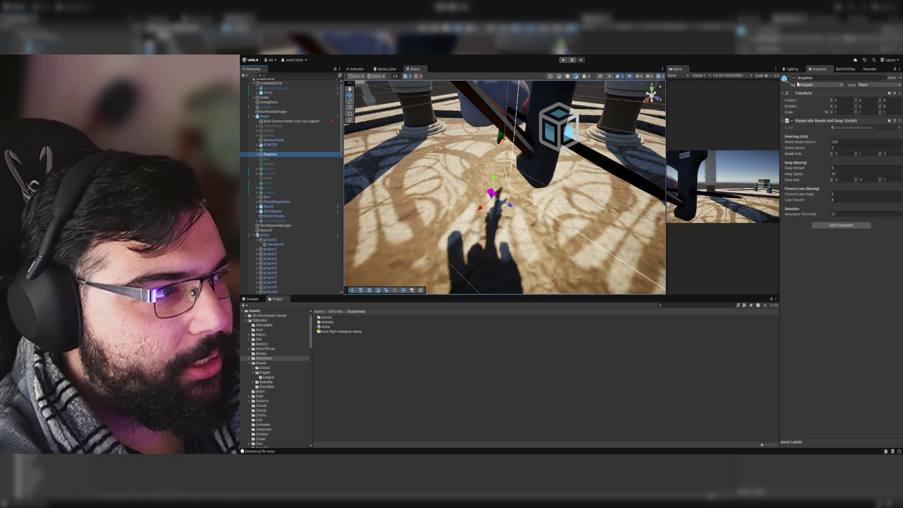
click(264, 116)
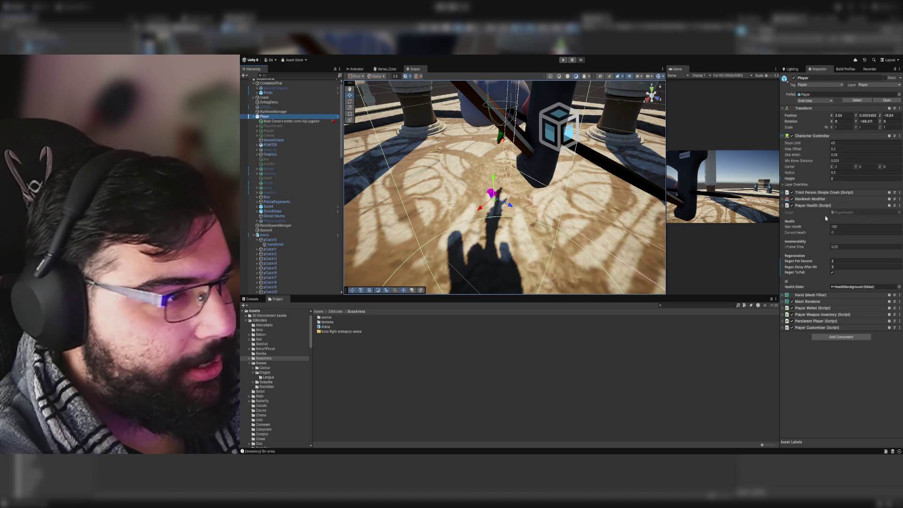
Step: Take the Mesh Renderer and Hand mesh filter off Player, then view the Player prefab up close
click(792, 302)
click(791, 302)
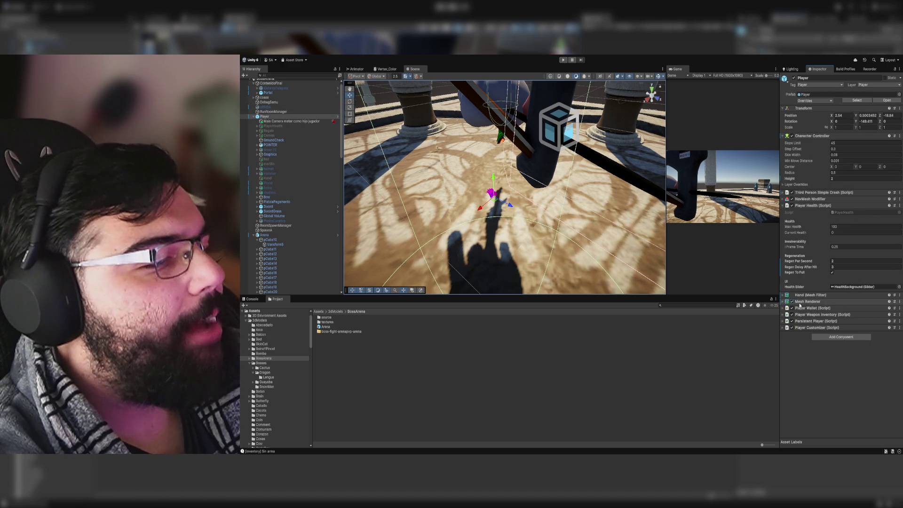
key(ctrl+z)
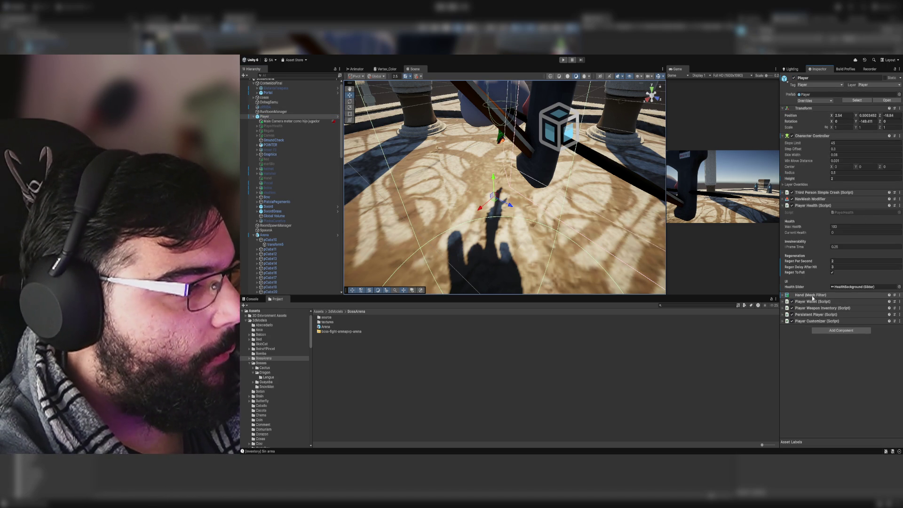
key(ctrl+z)
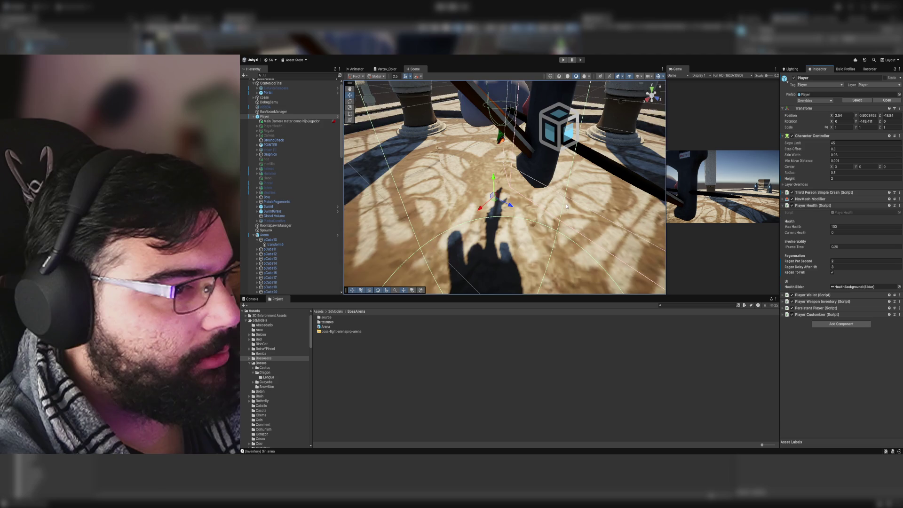
click(314, 118)
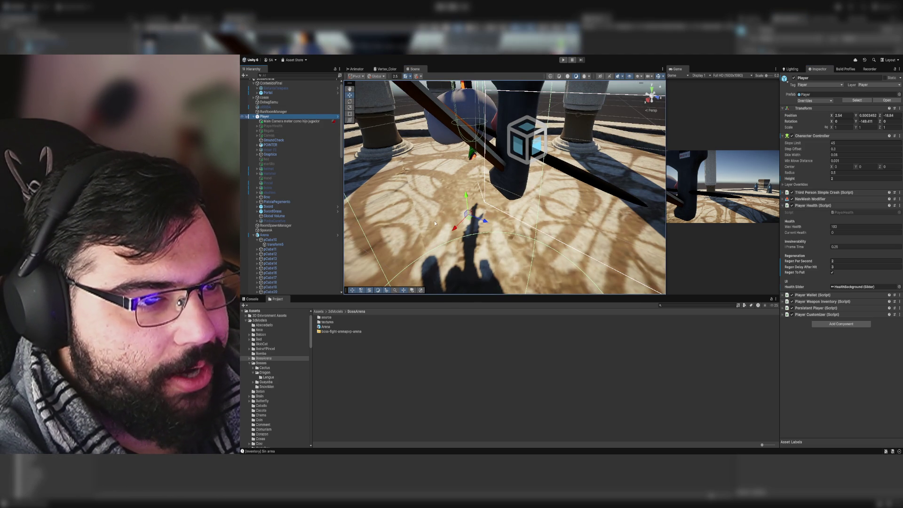
mouse_move(372, 151)
mouse_down()
mouse_move(507, 208)
mouse_move(452, 188)
mouse_up()
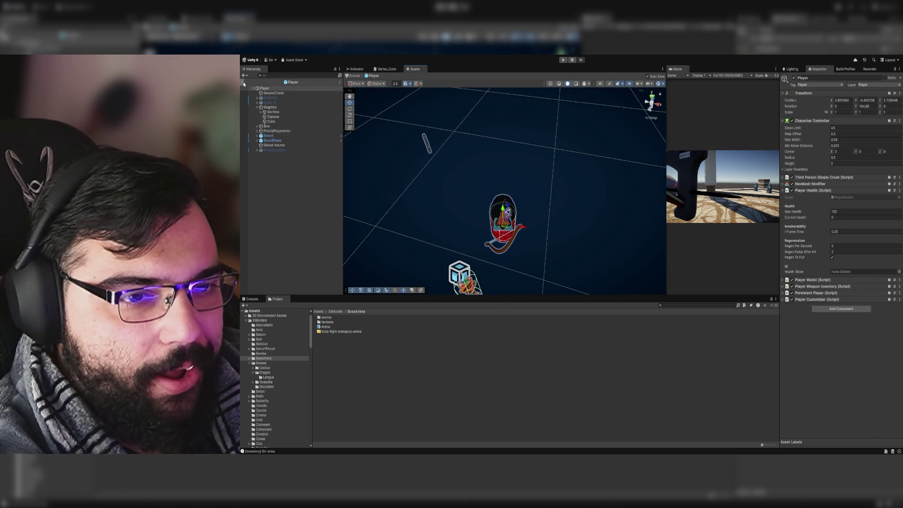
Step: Exit Prefab Mode to BossArena, frame Player, and fold up the Player and Arena hierarchy groups
click(243, 82)
key(f)
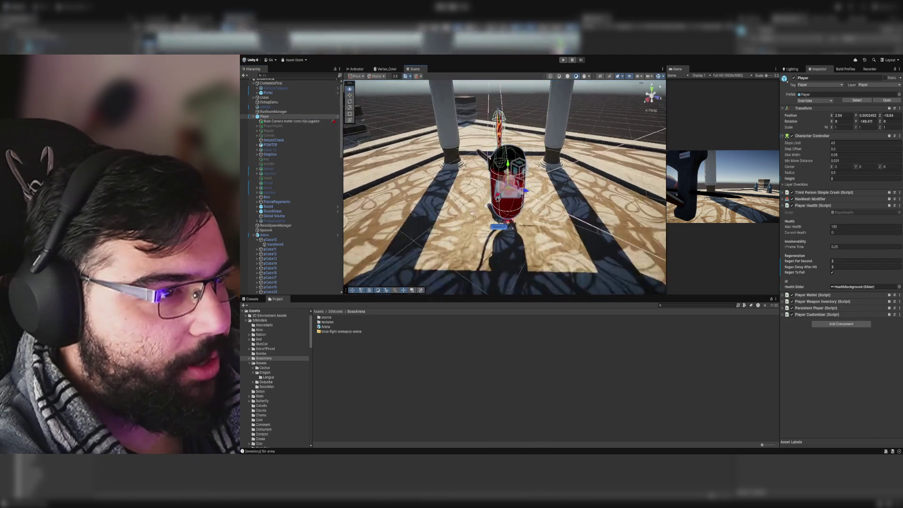
click(254, 119)
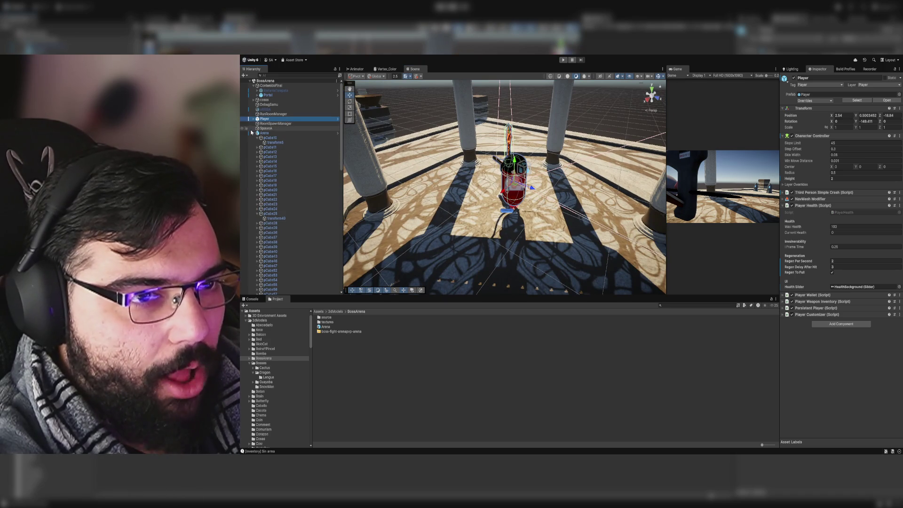
click(254, 133)
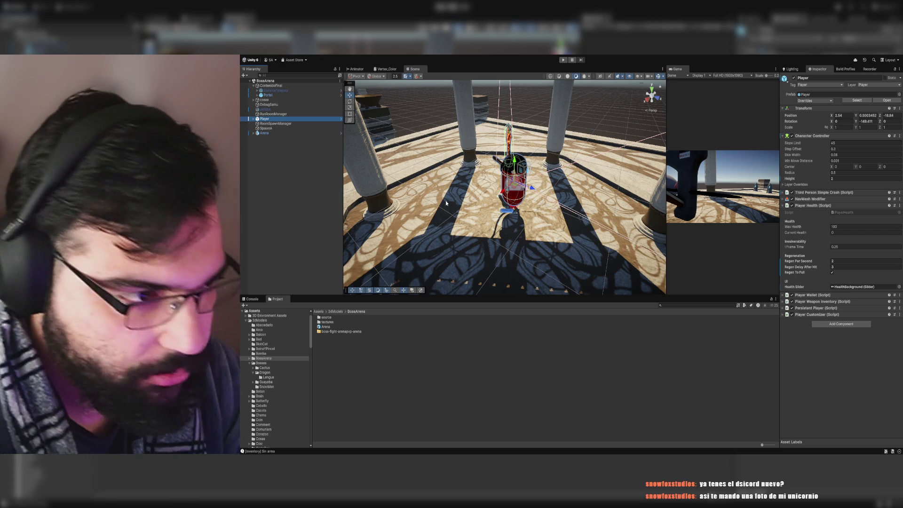
mouse_move(446, 203)
mouse_down()
mouse_move(427, 157)
mouse_move(394, 151)
mouse_up()
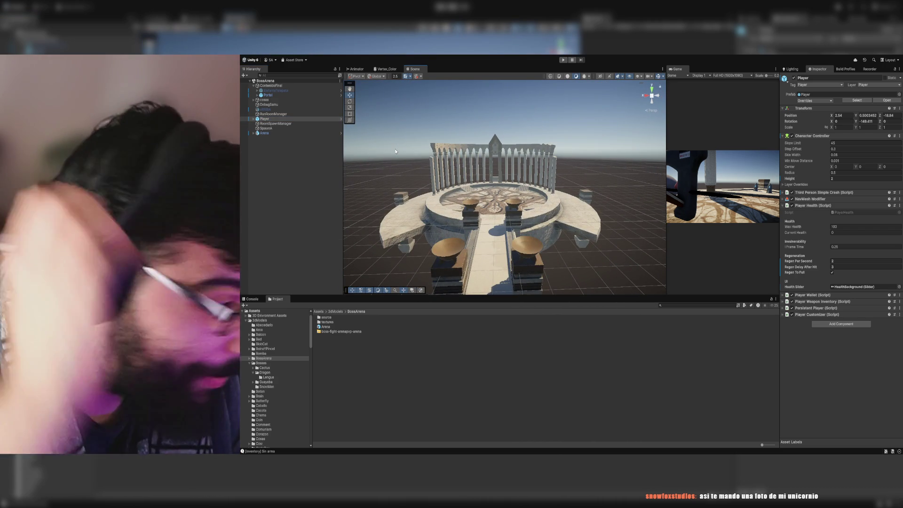
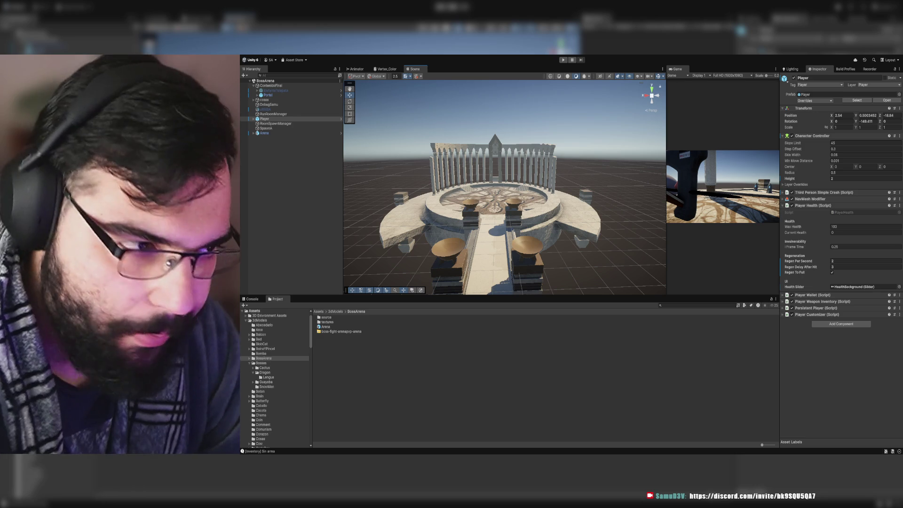
Step: Survey the whole arena and the Player from several angles, then enter Play mode
scroll(526, 185, up, 2)
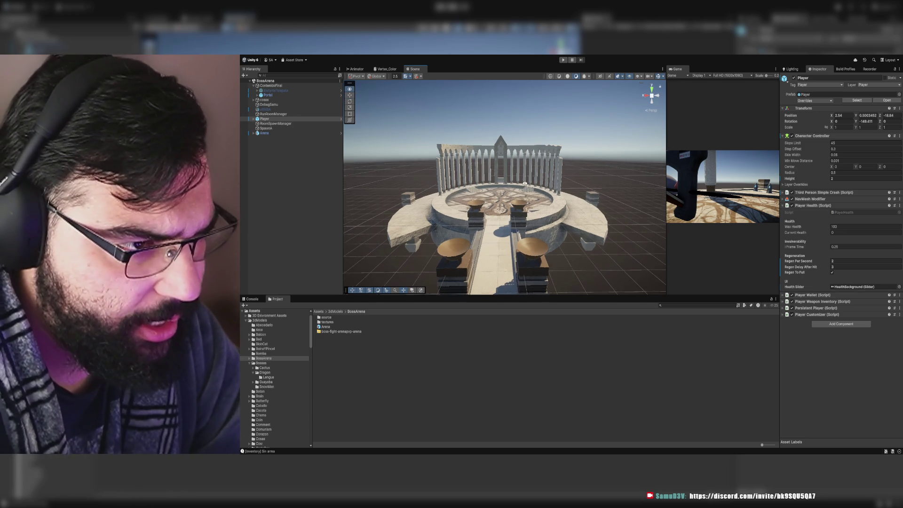
scroll(525, 184, up, 8)
drag(509, 179, 281, 191)
drag(348, 188, 516, 196)
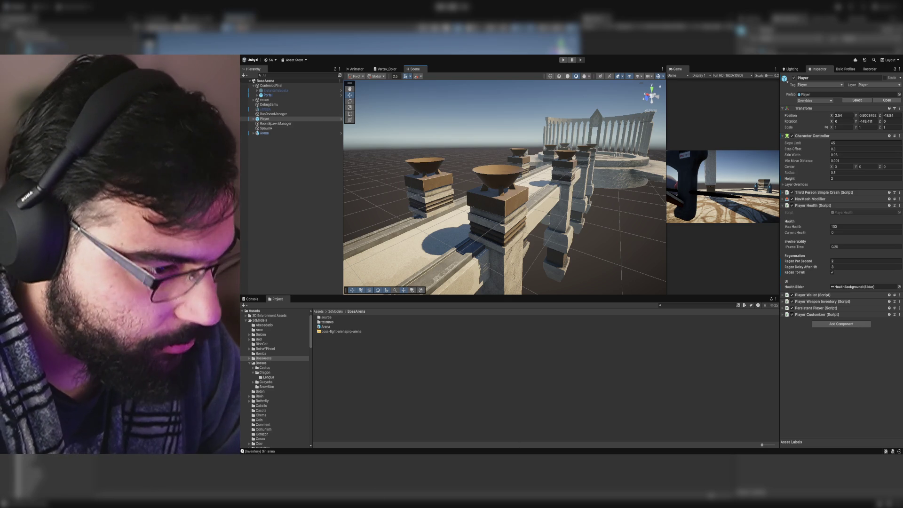
mouse_move(507, 225)
mouse_down()
mouse_move(563, 169)
mouse_move(539, 97)
mouse_up()
click(563, 60)
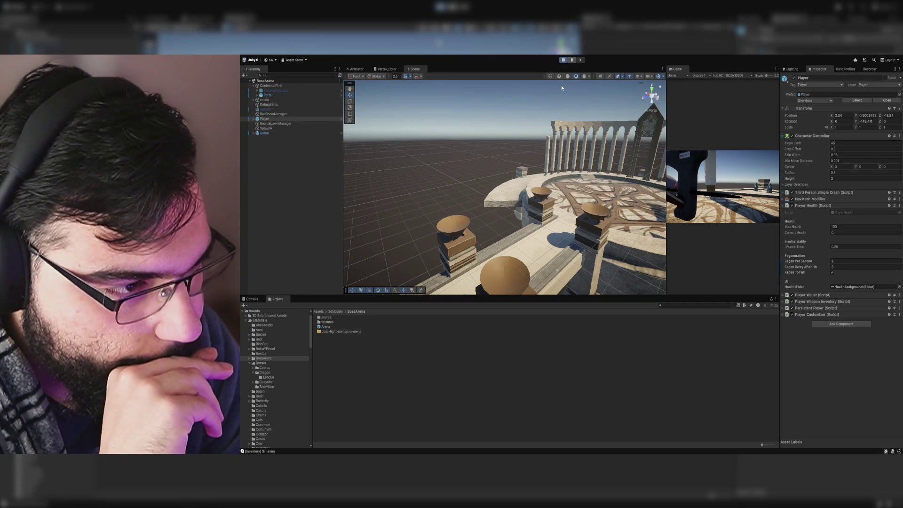
Step: In a maximized Game view, walk to the platform edge, equip and unequip BaseSword, then stop
double_click(678, 72)
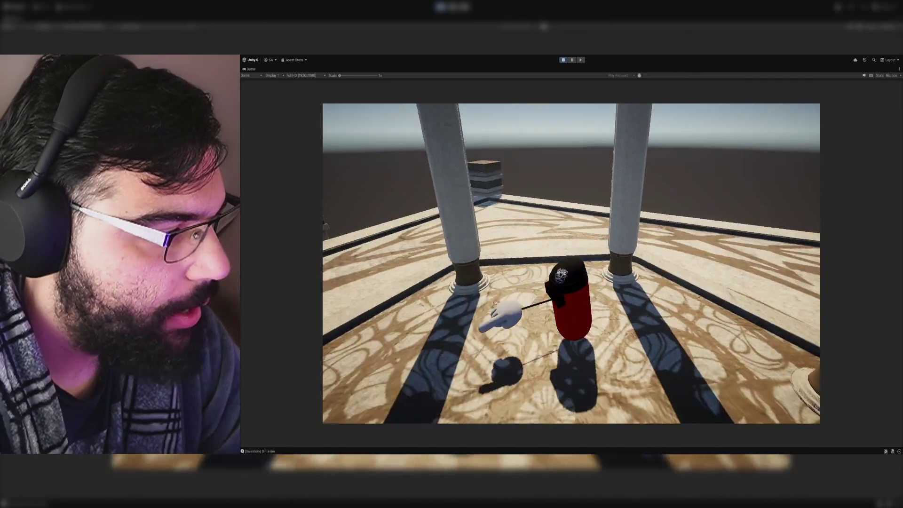
key(w)
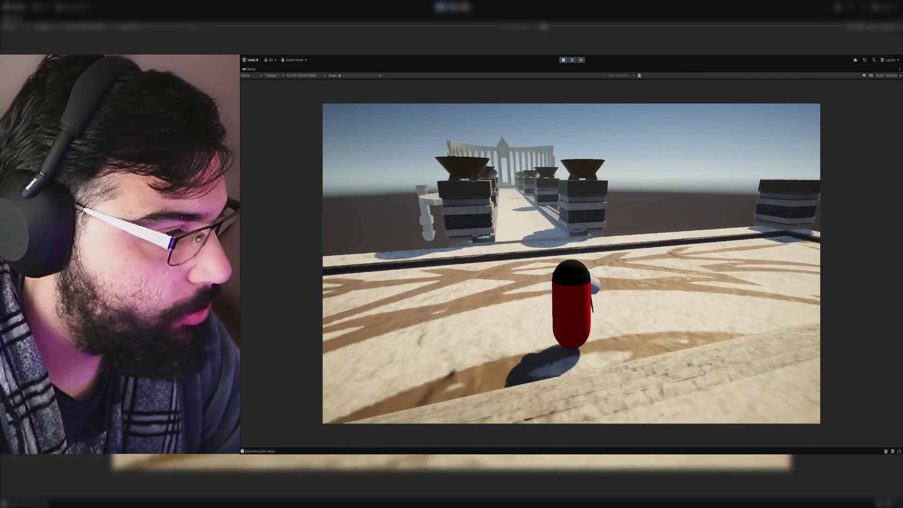
key(1)
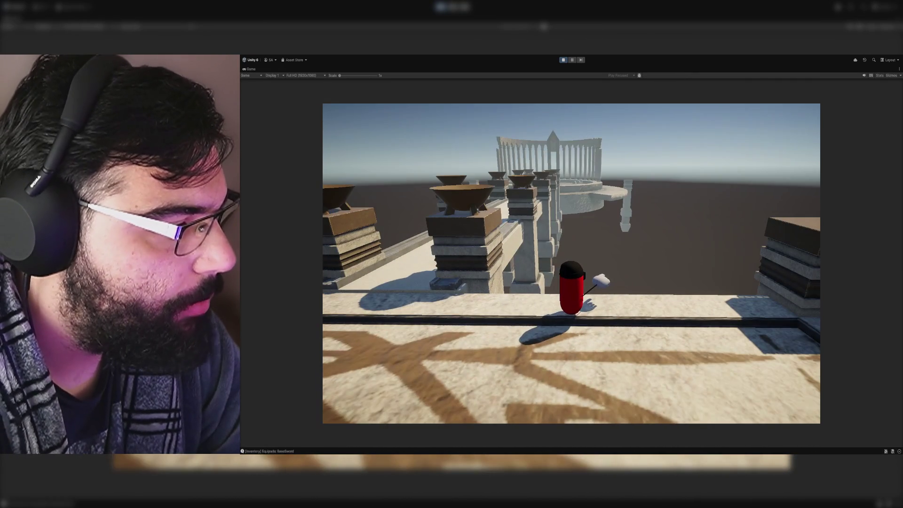
key(1)
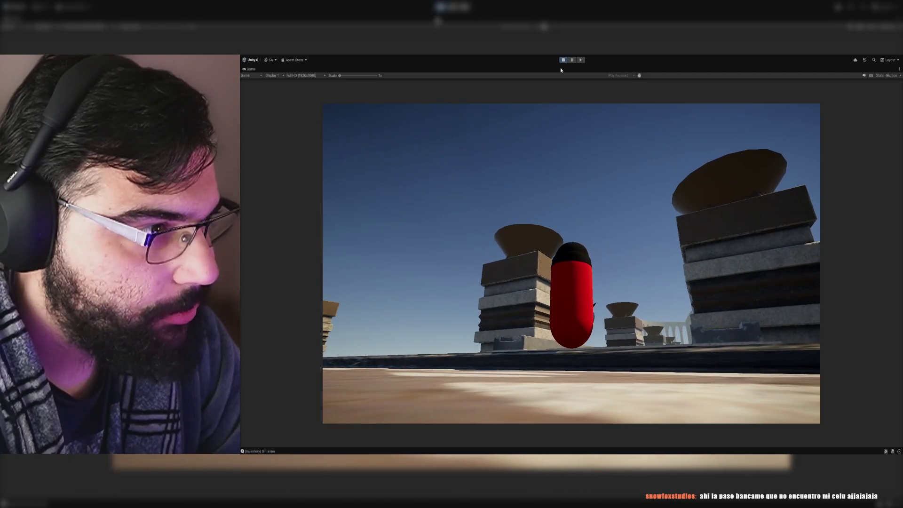
click(561, 60)
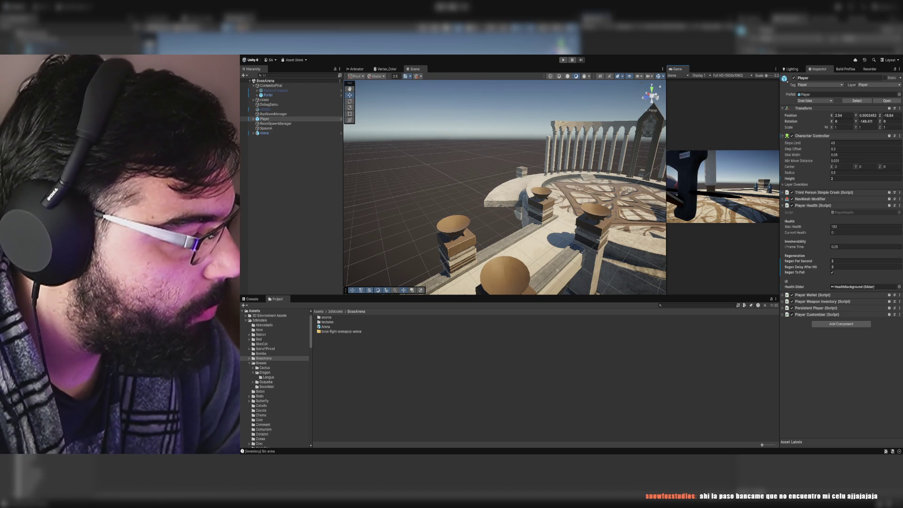
Step: Frame the Player among the gazebo columns and move it along X to 12.12
scroll(546, 226, down, 5)
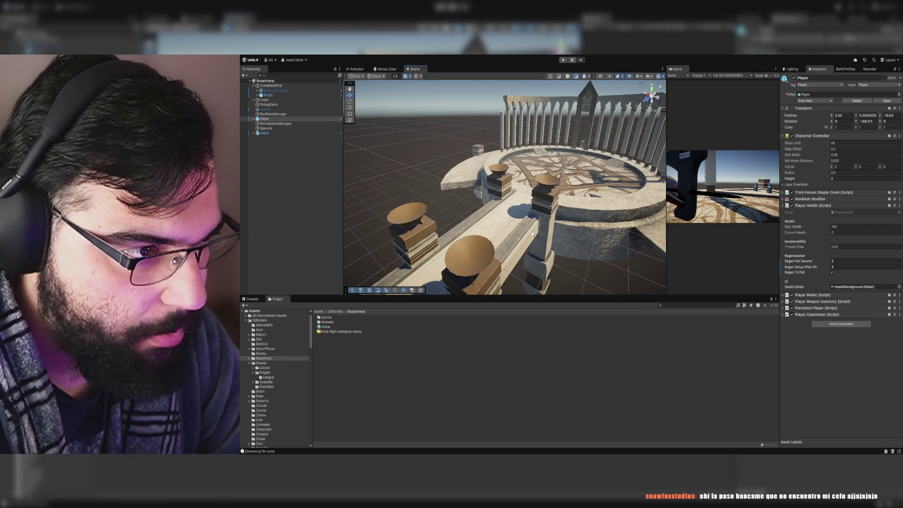
scroll(533, 232, up, 10)
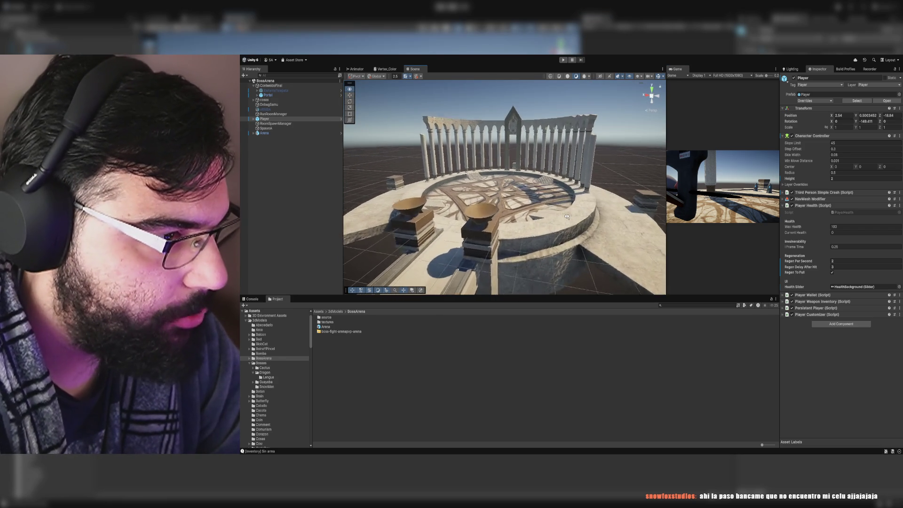
mouse_move(566, 217)
mouse_down()
mouse_move(400, 218)
mouse_move(344, 205)
mouse_up()
key(f)
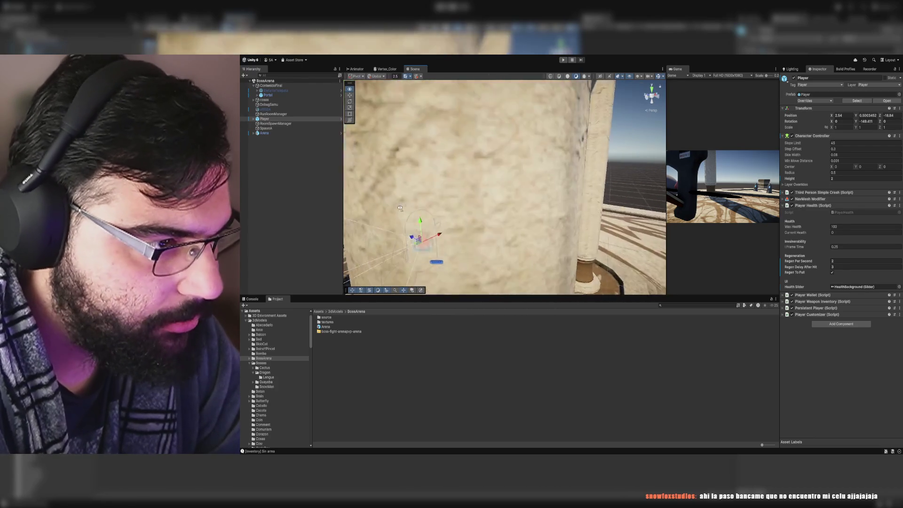
mouse_move(491, 212)
mouse_down()
mouse_move(569, 200)
mouse_move(605, 136)
mouse_up()
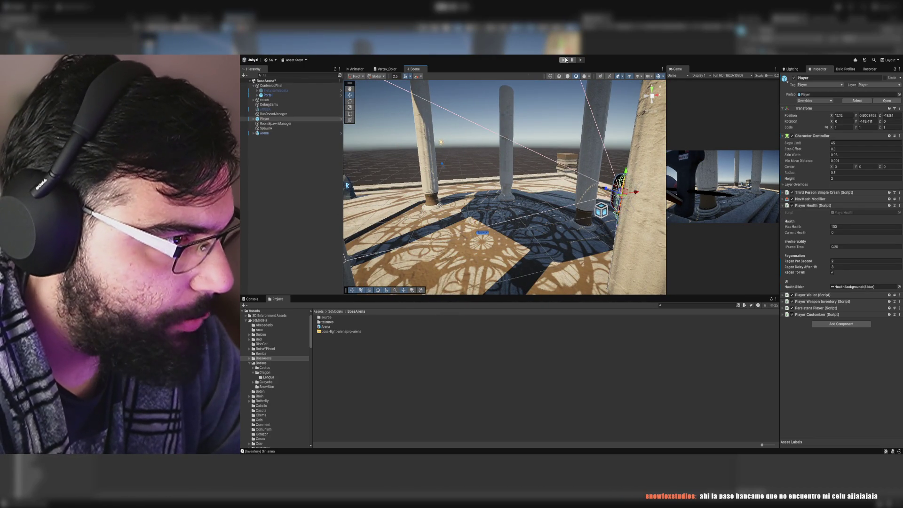
Step: Playtest the new start position by walking the player around the gazebo, then stop
click(565, 59)
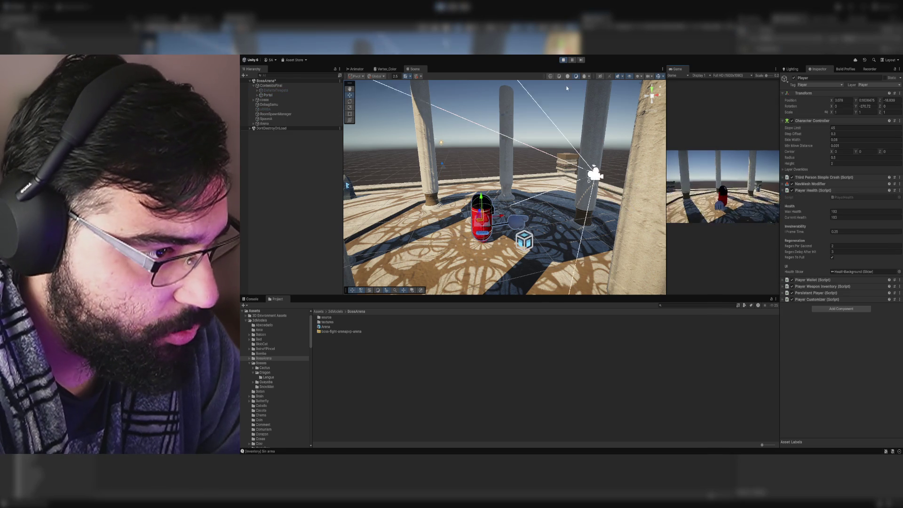
key(w)
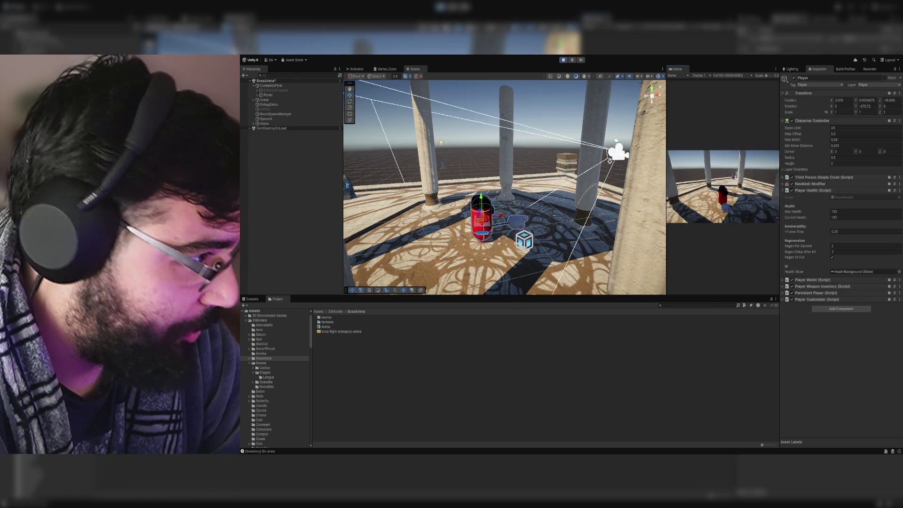
key(w)
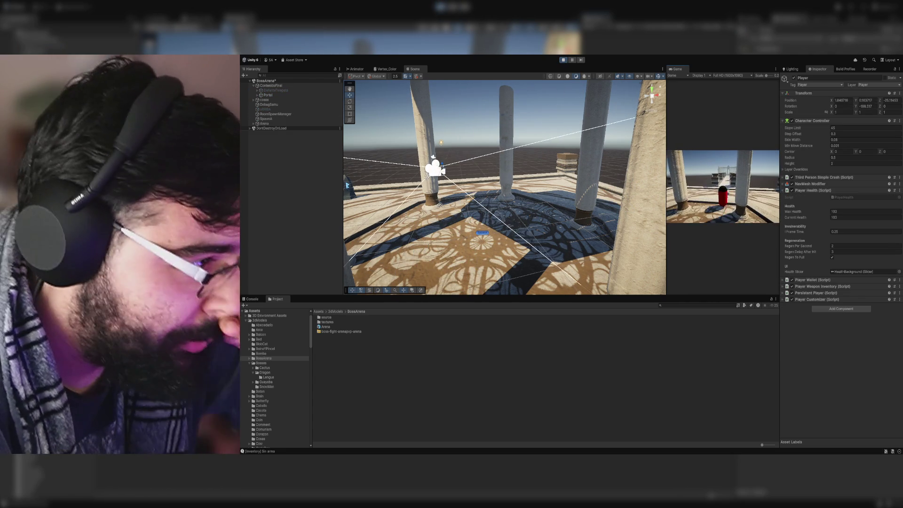
key(w)
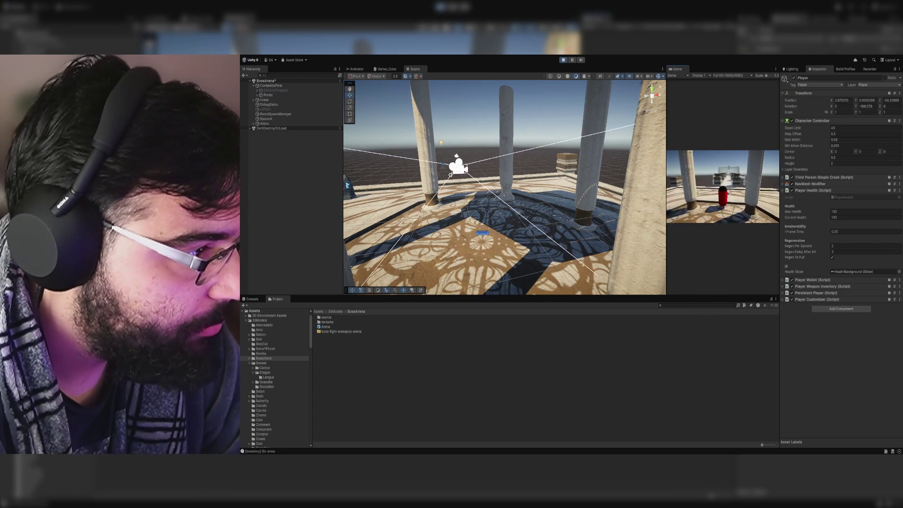
click(563, 59)
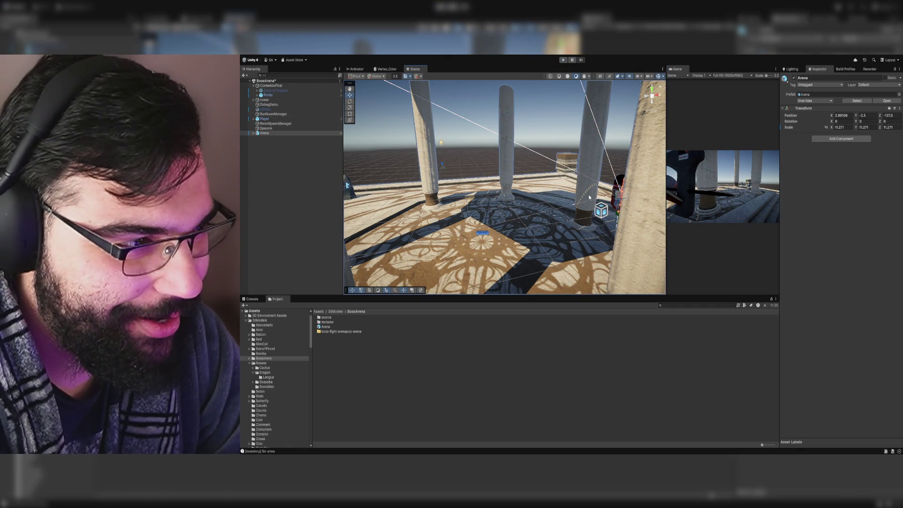
Step: Select the whole Arena object and run a quick playtest
click(556, 190)
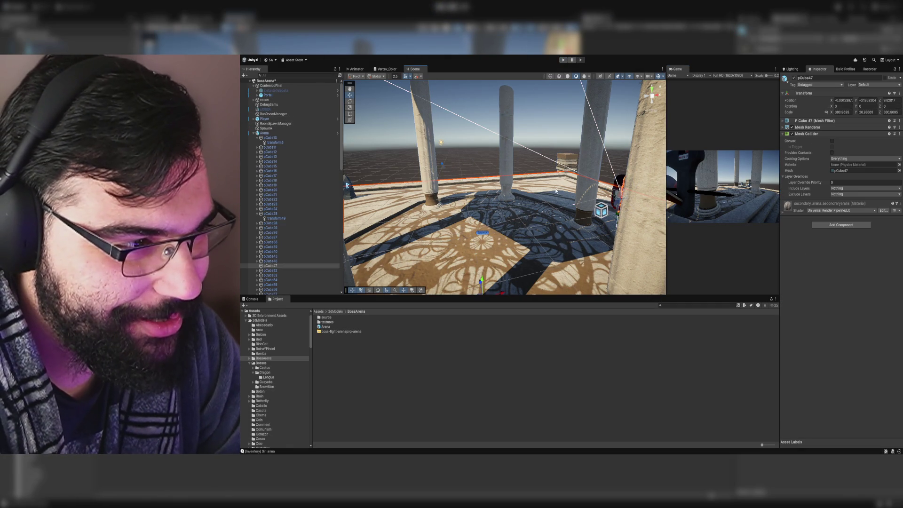
click(254, 133)
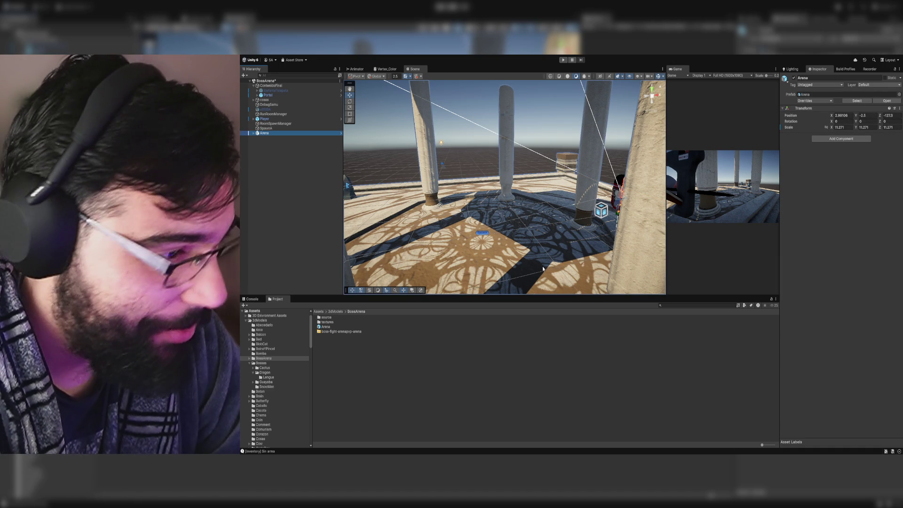
drag(526, 257, 467, 214)
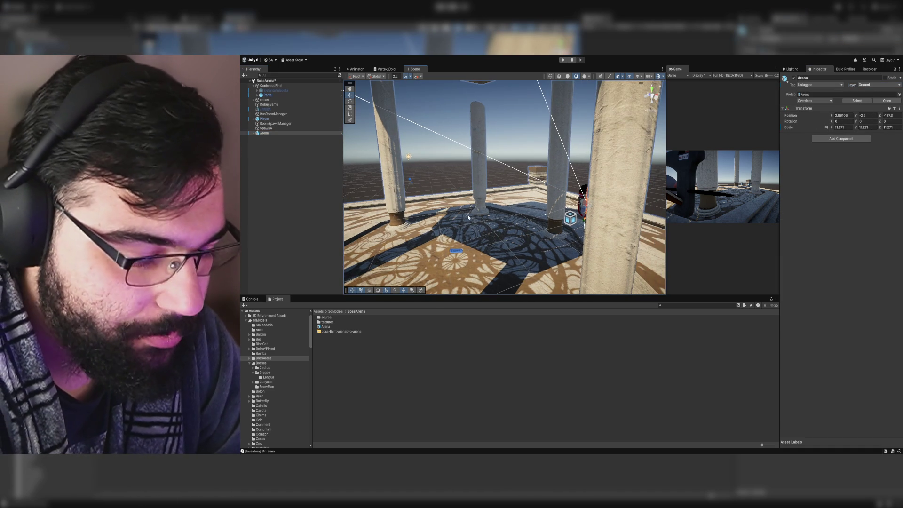
click(563, 60)
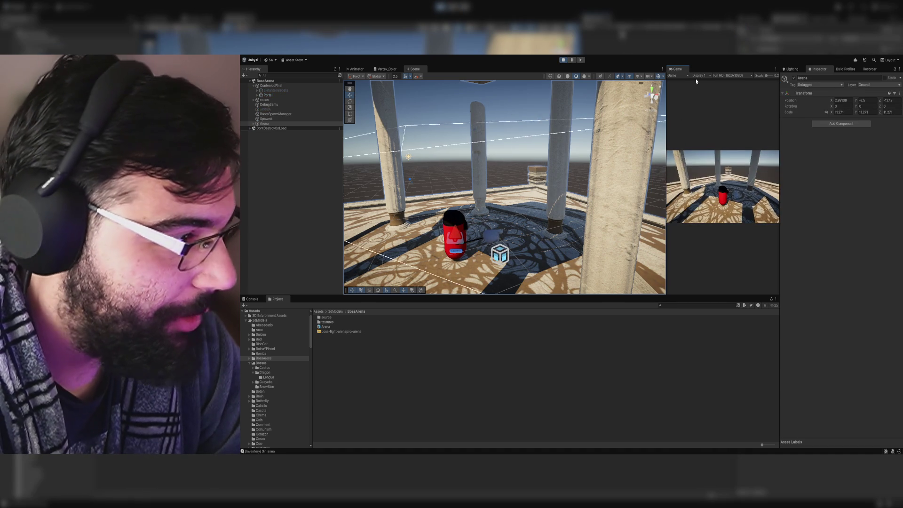
key(ctrl+p)
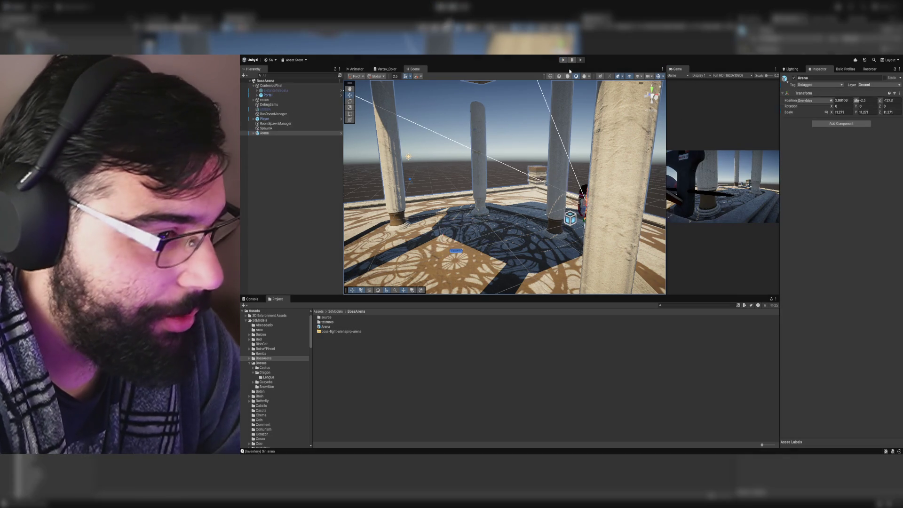
Step: Frame the SpawnA spawn point under the gazebo and orbit around it
drag(578, 188, 517, 162)
key(f)
mouse_move(541, 198)
mouse_down()
mouse_move(597, 179)
mouse_move(506, 217)
mouse_up()
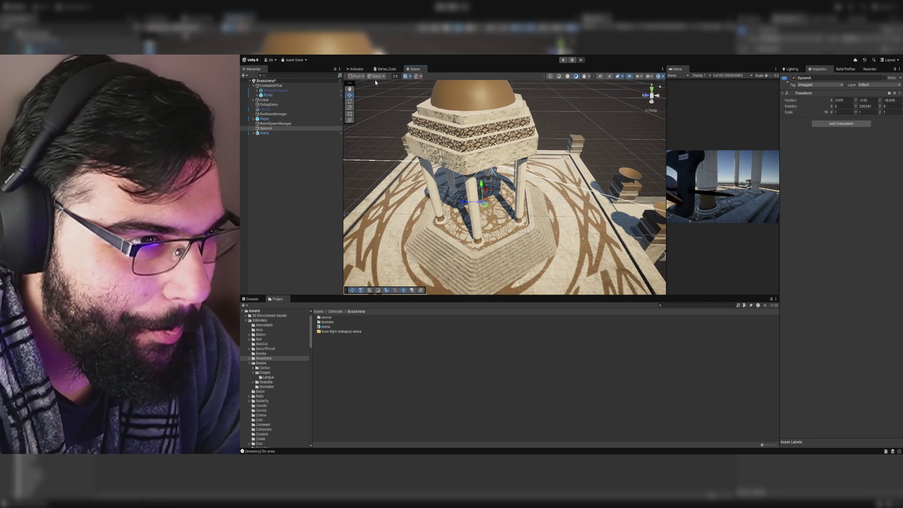
Step: Rotate SpawnA to Y -180 with the local rotate handle, then start Play mode
key(x)
key(e)
drag(470, 202, 500, 209)
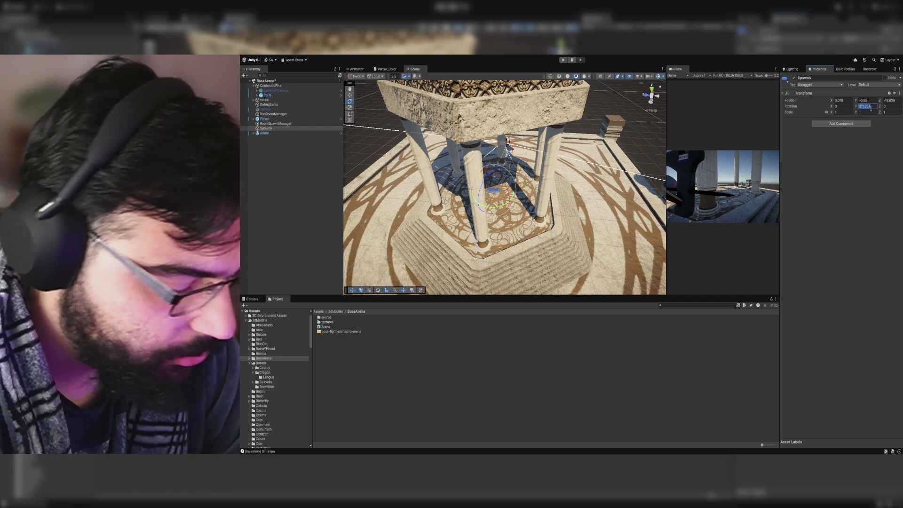
key(w)
mouse_move(517, 197)
mouse_down()
mouse_move(547, 210)
mouse_move(588, 141)
mouse_up()
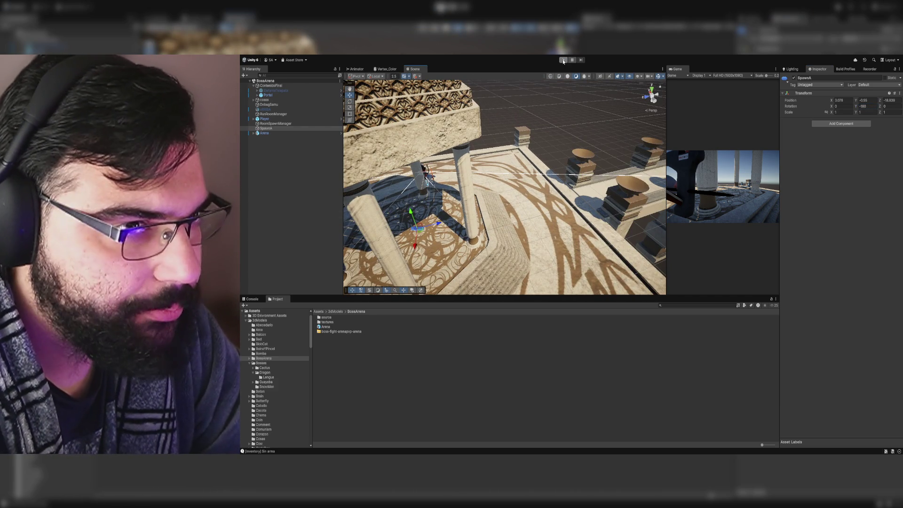
click(564, 61)
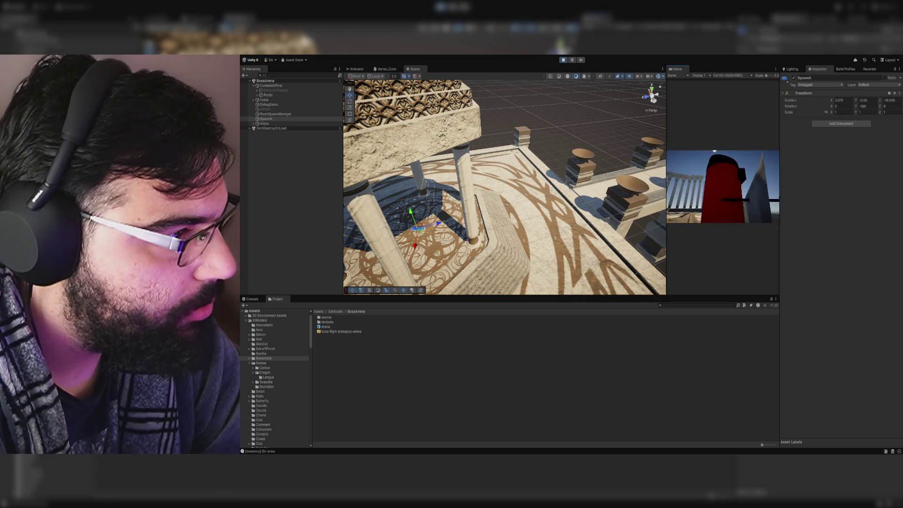
Step: Stop the playtest, try scaling the Arena up, then undo the scale change
key(ctrl+p)
mouse_move(553, 171)
mouse_down()
mouse_move(566, 182)
mouse_move(408, 210)
mouse_up()
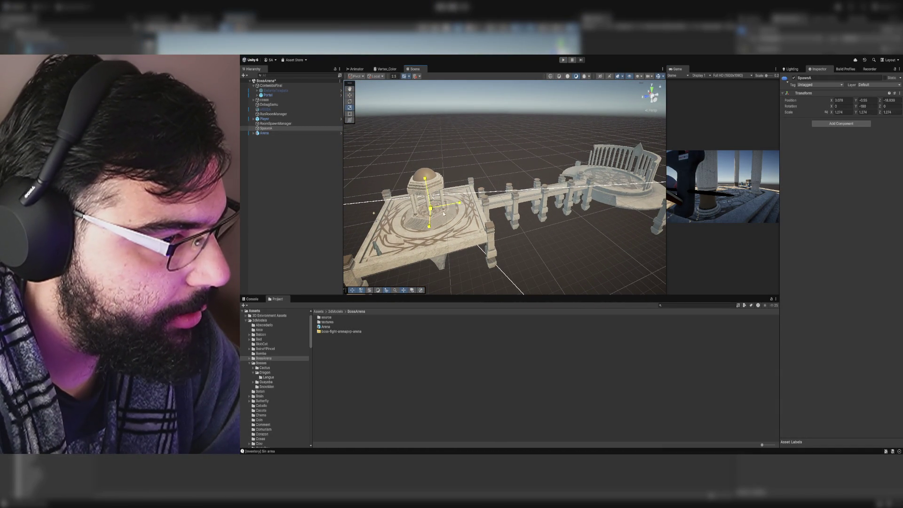
click(266, 133)
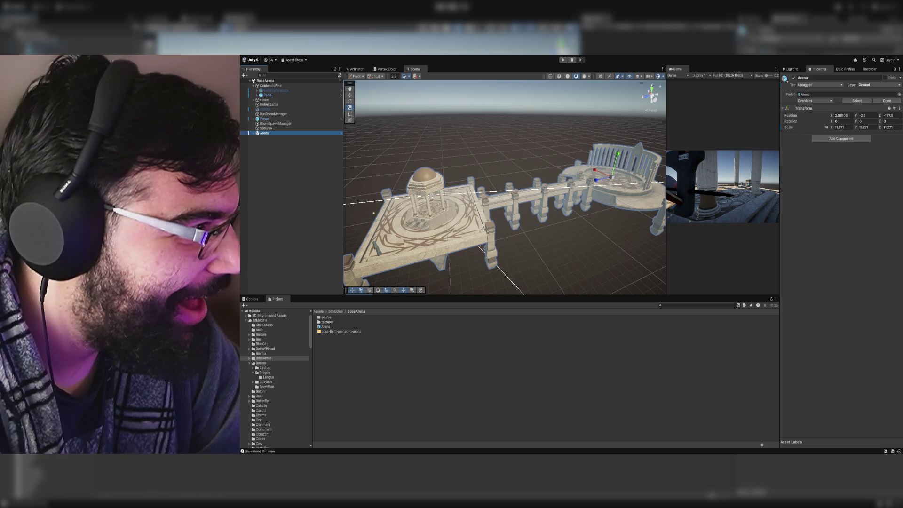
click(376, 221)
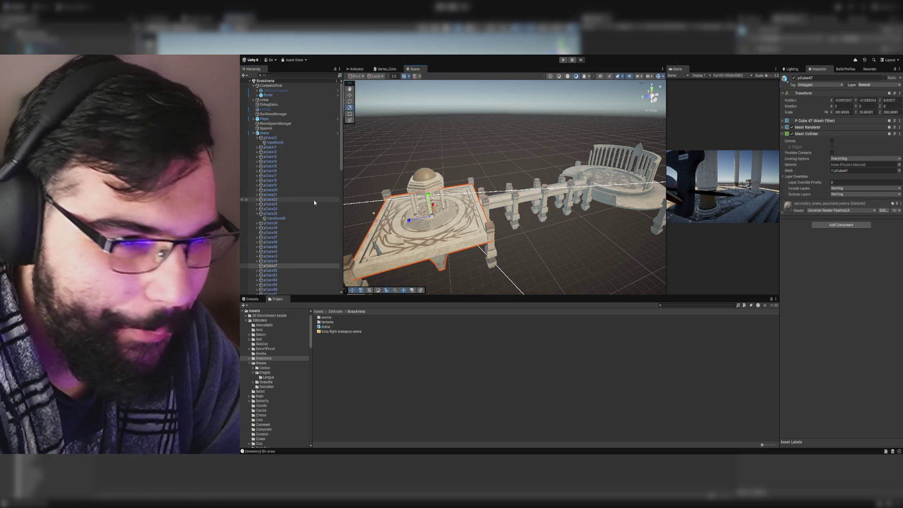
click(275, 132)
mouse_move(603, 177)
mouse_down()
mouse_move(622, 177)
mouse_move(596, 192)
mouse_up()
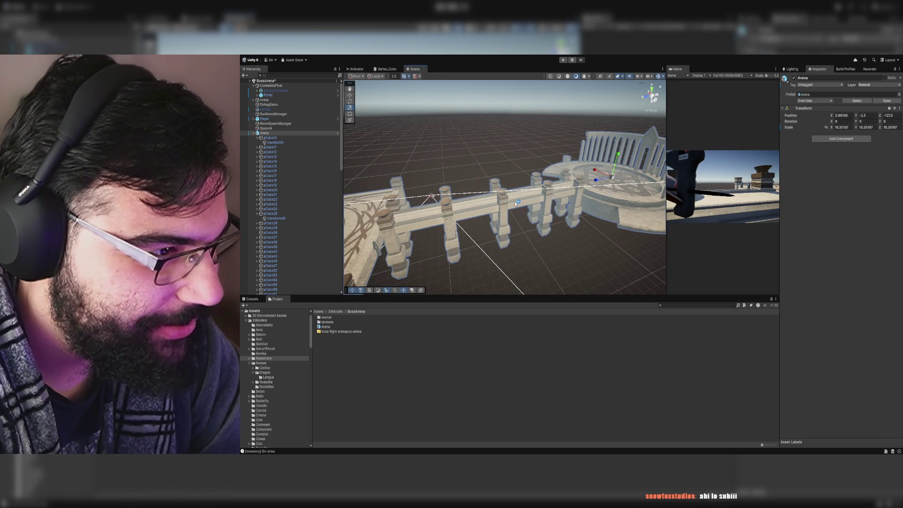
key(ctrl+z)
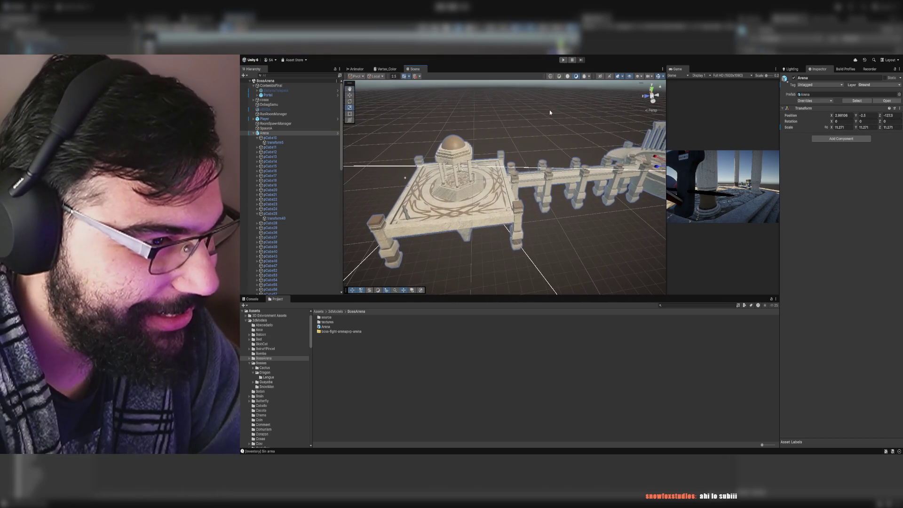
Step: Playtest in a maximized Game view, walking the player up the stairs and along the bridge
click(562, 60)
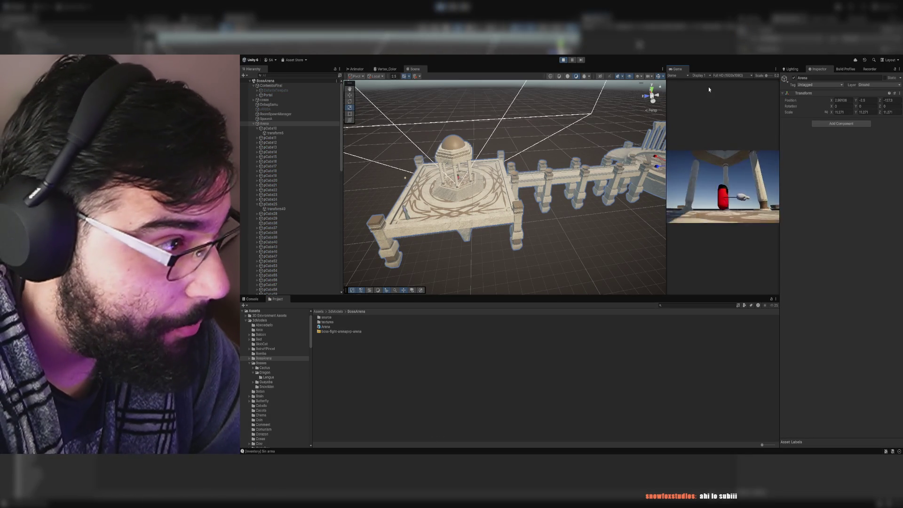
double_click(677, 70)
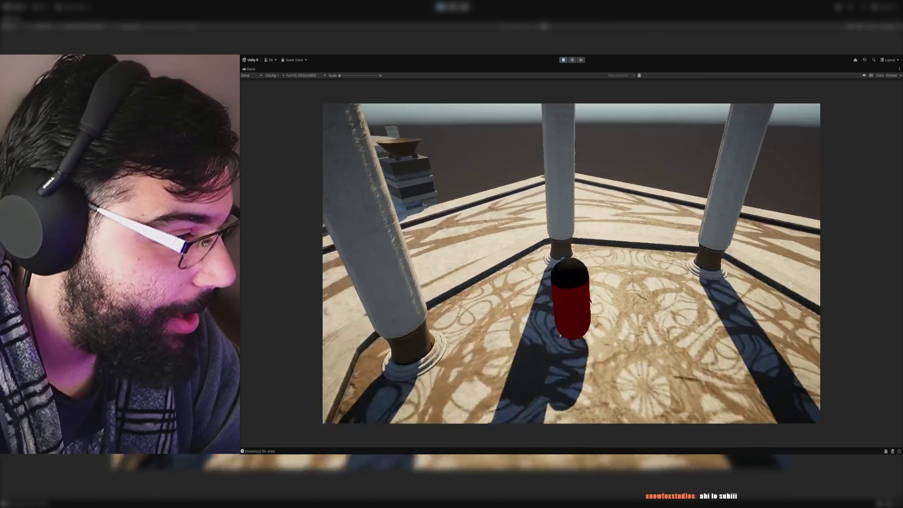
key(w)
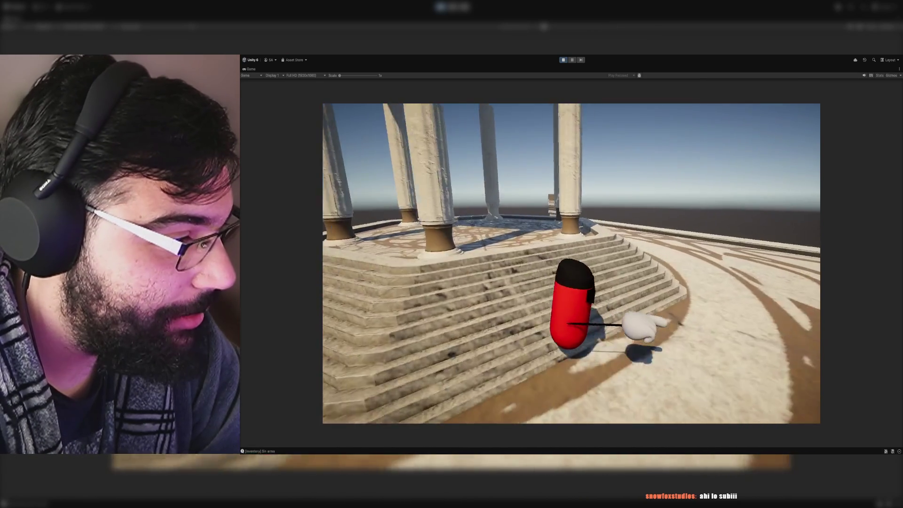
key(w)
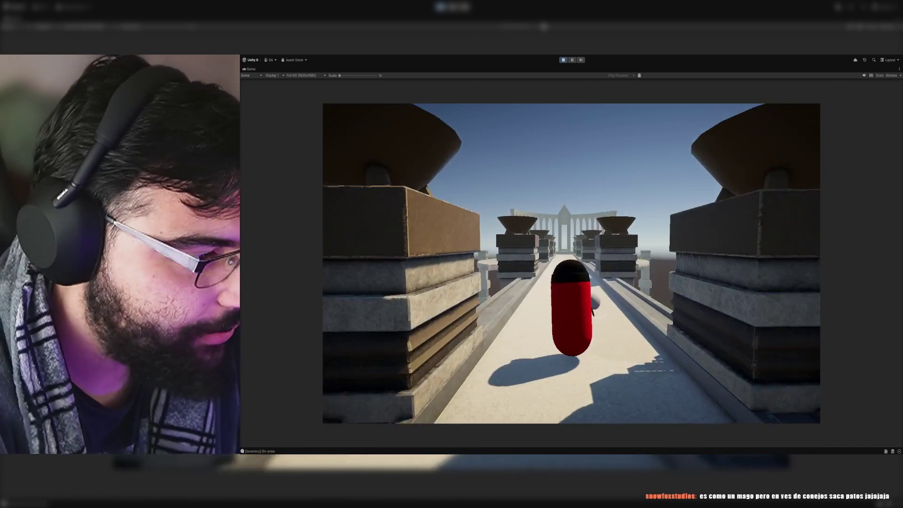
key(w)
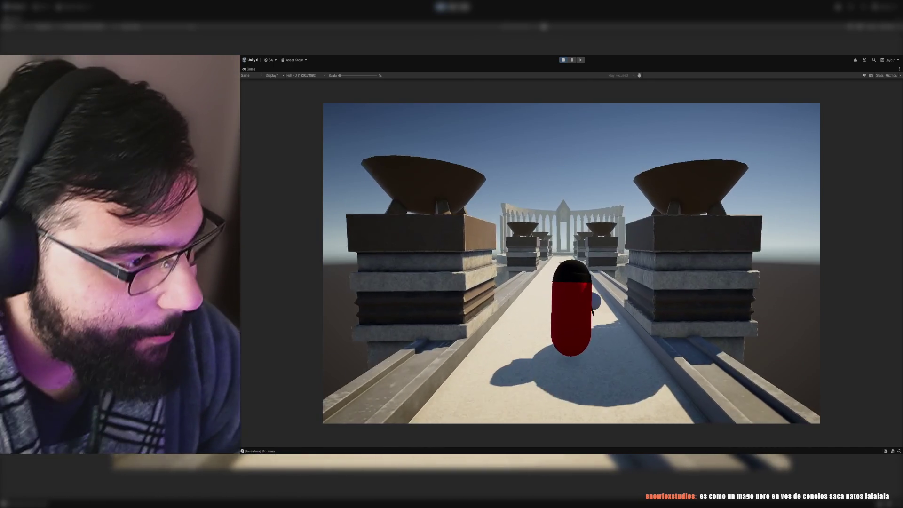
key(s)
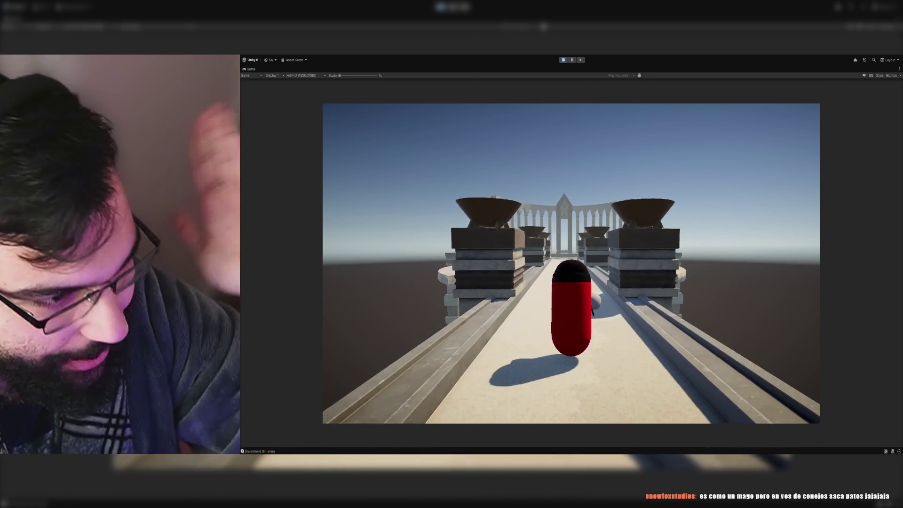
key(s)
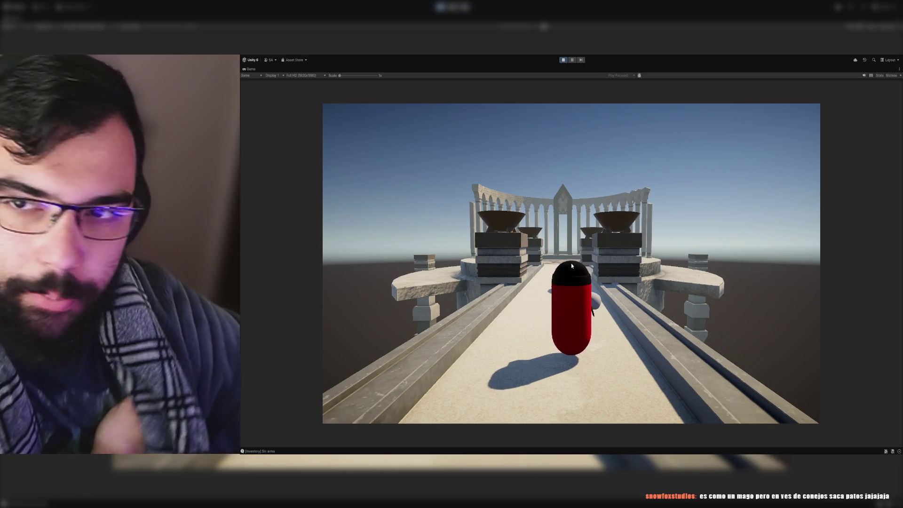
Step: Equip and unequip BaseSword, walk into the central arena and back, then stop playing
mouse_move(577, 224)
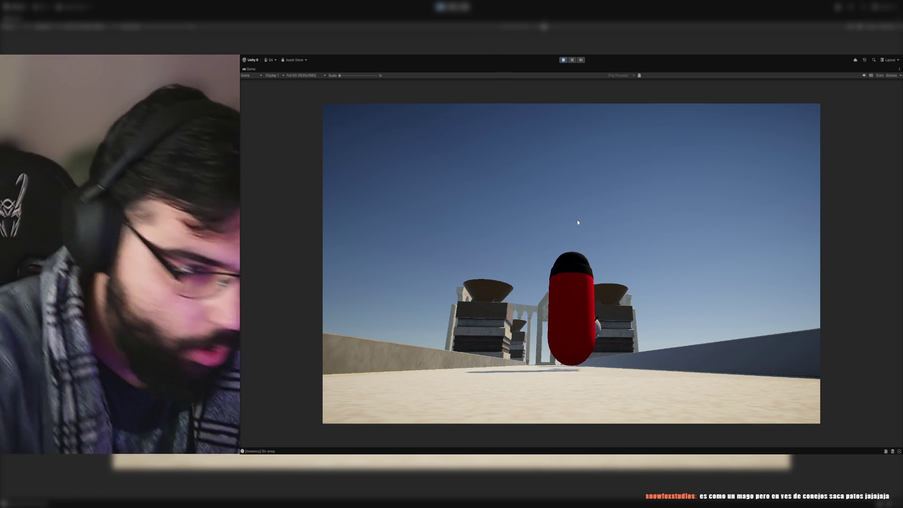
click(577, 222)
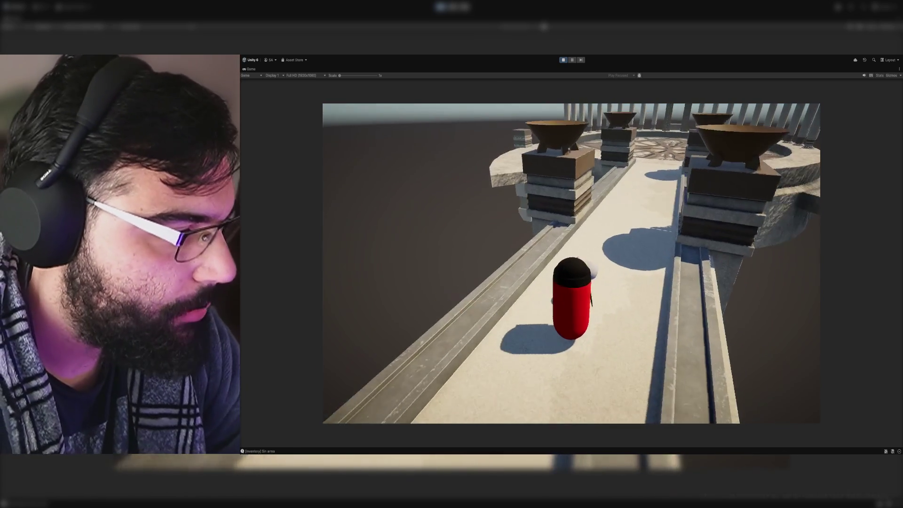
key(1)
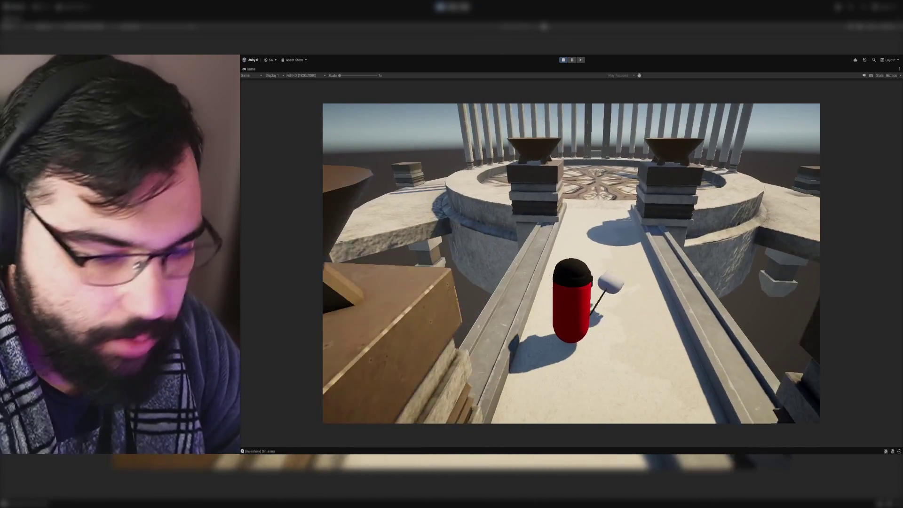
key(w)
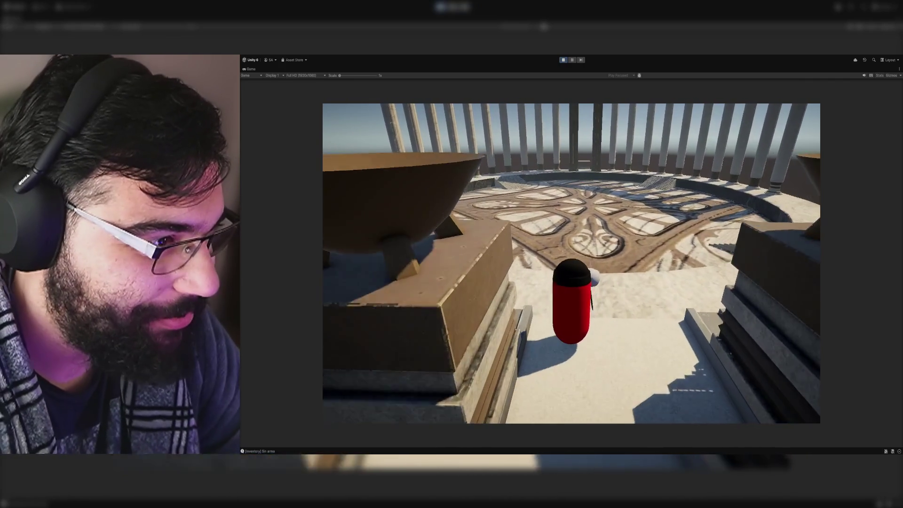
key(w)
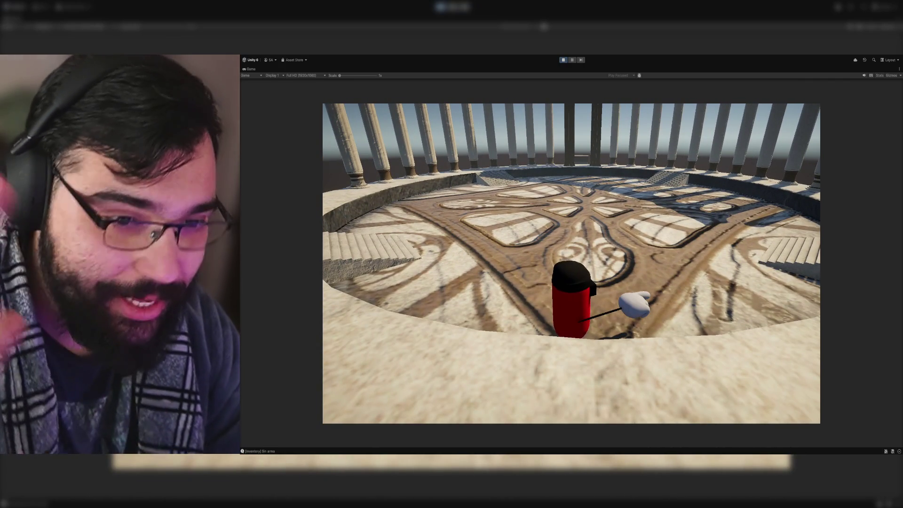
key(w)
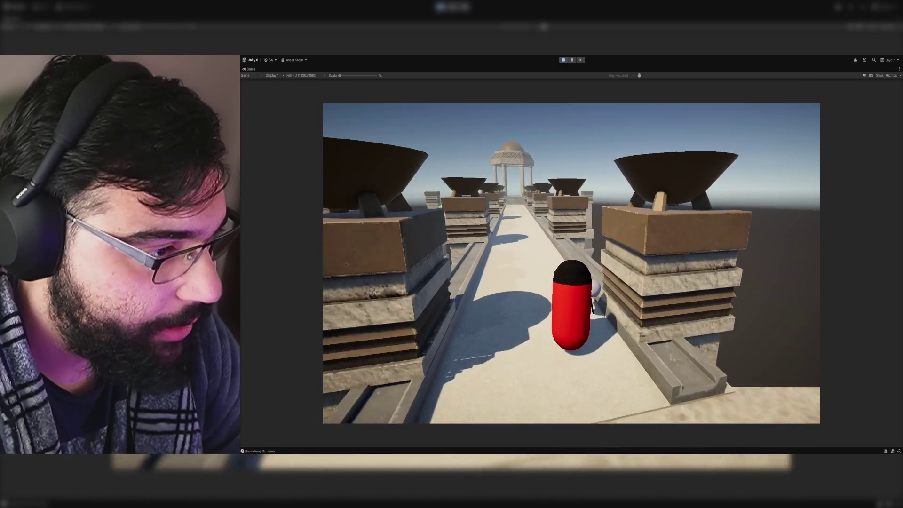
key(ctrl+p)
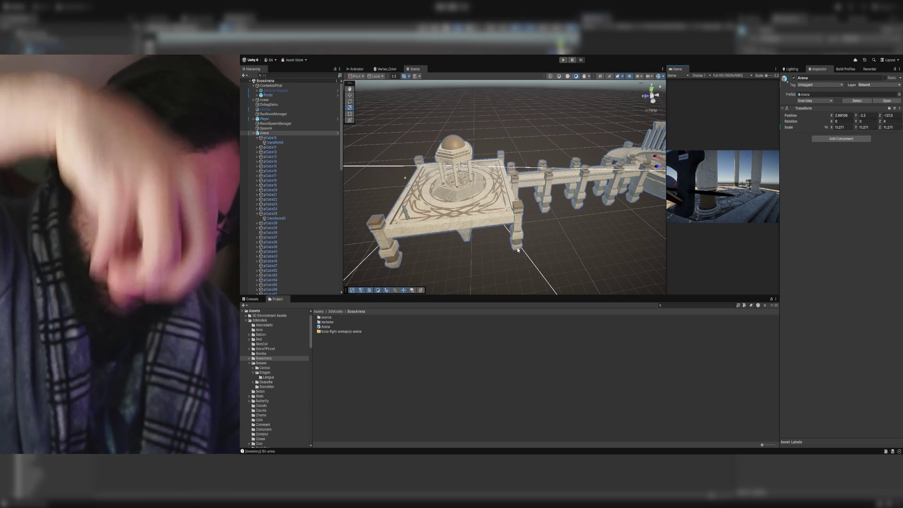
Step: Collapse the Arena's child objects in the Hierarchy and clear the selection
drag(518, 250, 576, 242)
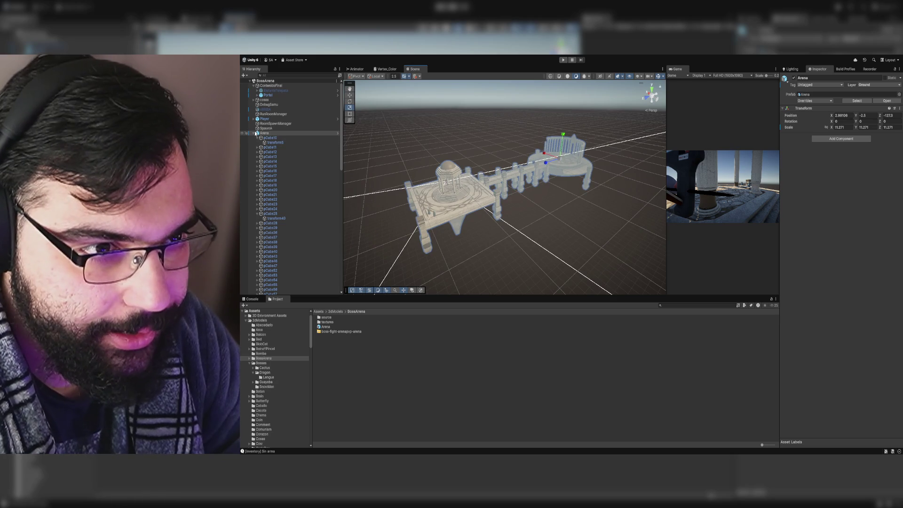
click(253, 133)
click(278, 187)
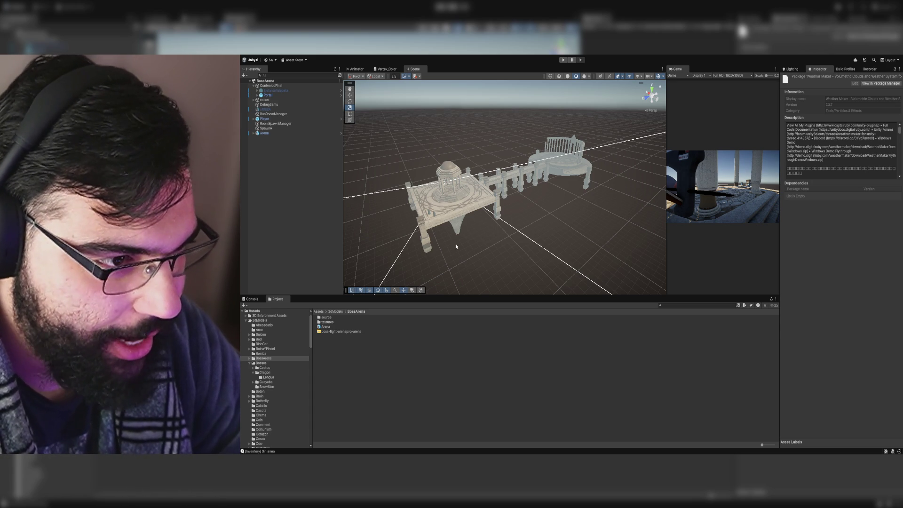
Step: Review the LowPoly Water package details, then return to the root Assets folder
key(Up)
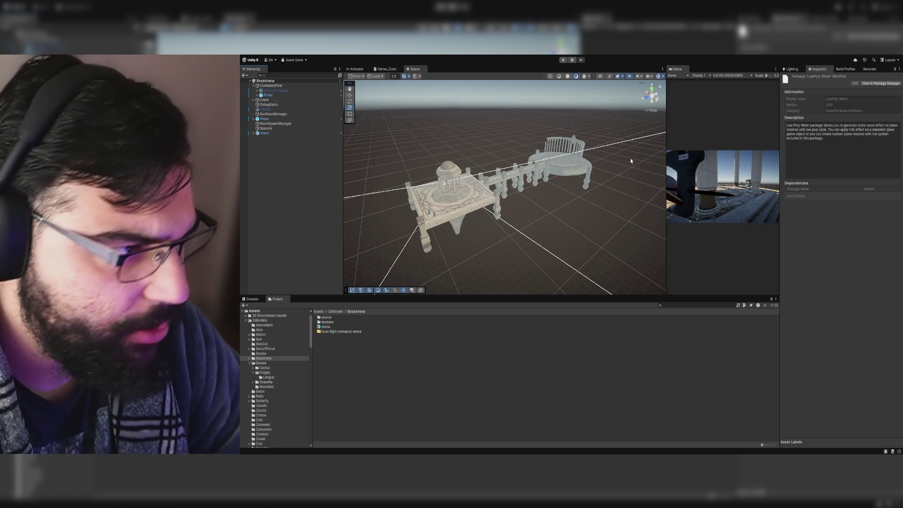
click(319, 311)
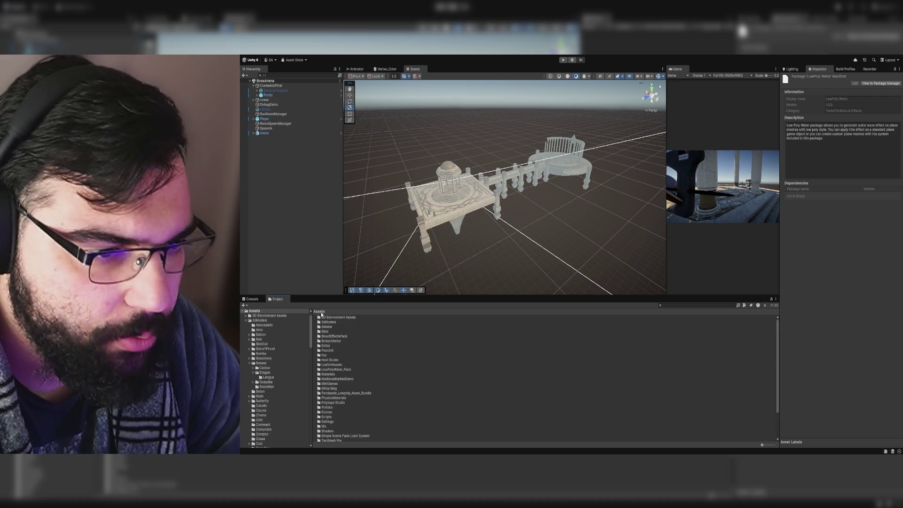
Step: Open the LowPolyWater_Pack _Demo DemoScene and orbit around the low-poly island
double_click(343, 369)
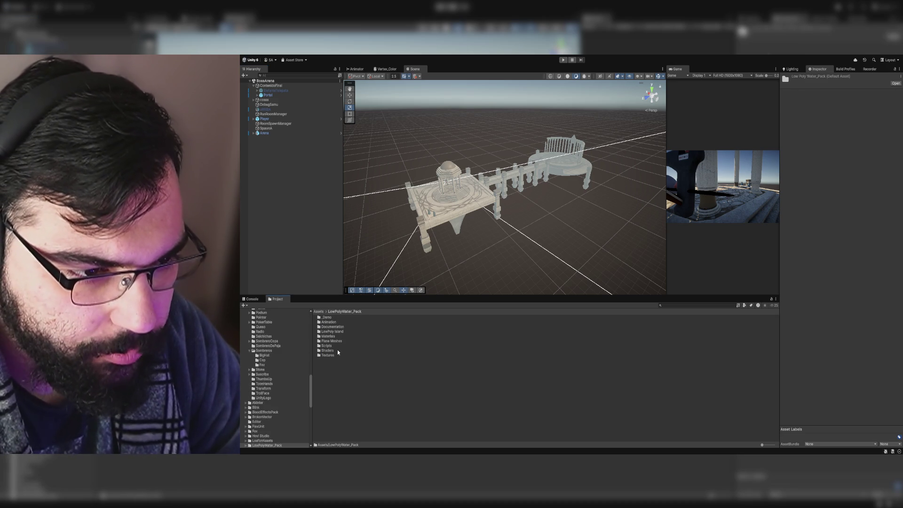
double_click(330, 317)
double_click(330, 317)
mouse_move(442, 221)
mouse_down()
mouse_move(456, 224)
mouse_move(439, 208)
mouse_move(447, 246)
mouse_move(421, 277)
mouse_up()
Step: Delete the LowPolyWater_Pack folder from Assets and switch to the web browser
click(319, 312)
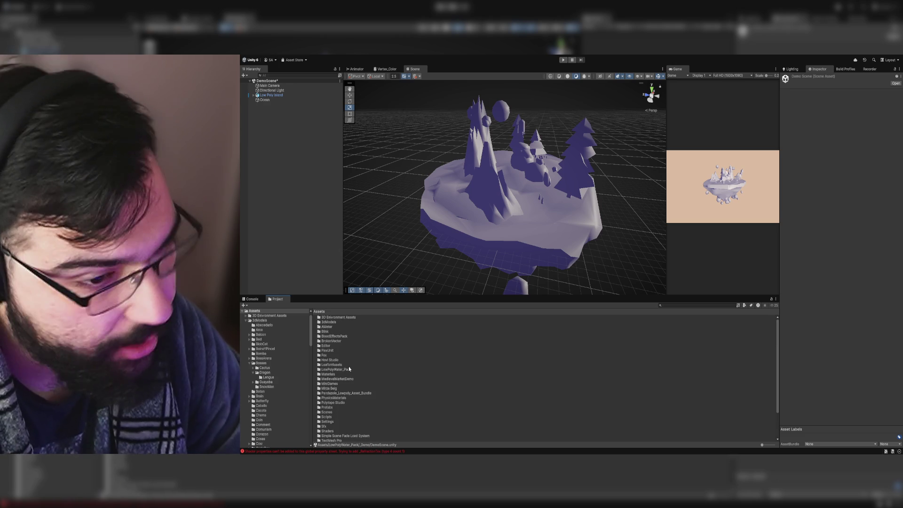
click(348, 369)
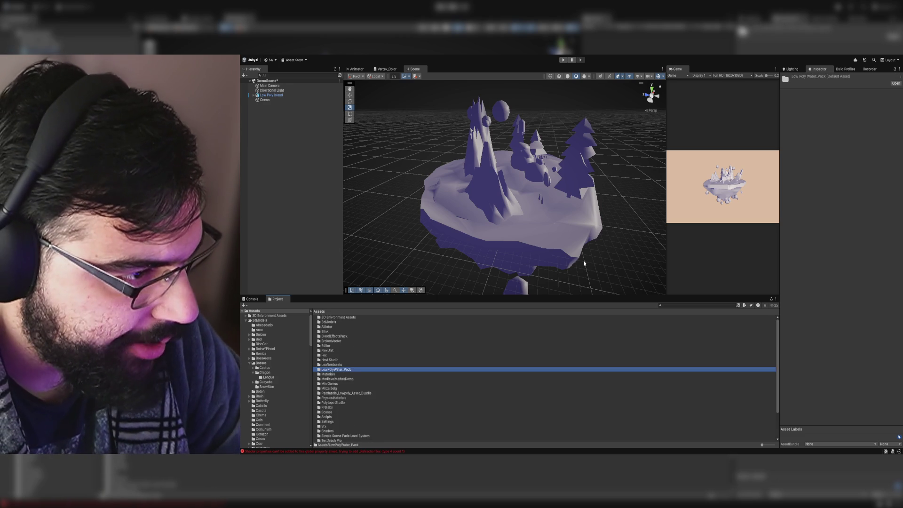
key(Delete)
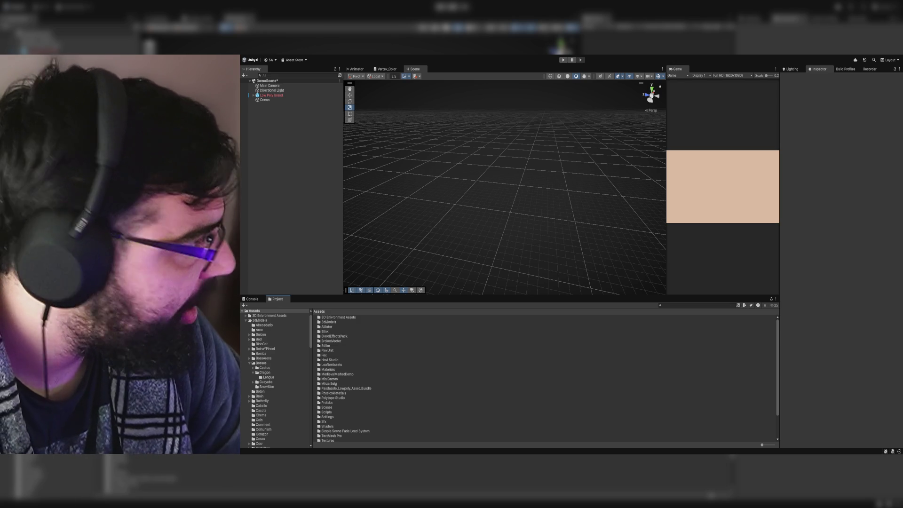
key(alt+Tab)
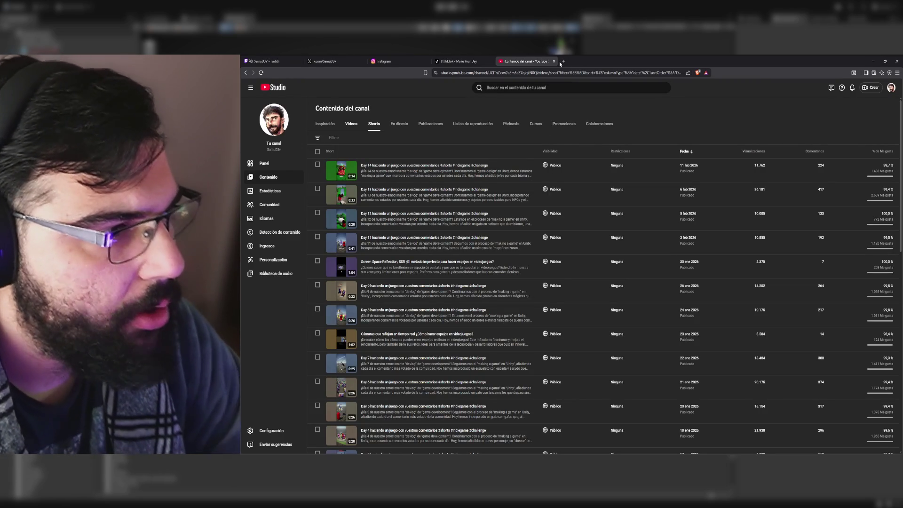
Step: Load the pasted Asset Store Water Shader URP link in a new tab
click(563, 62)
key(ctrl+v)
key(Return)
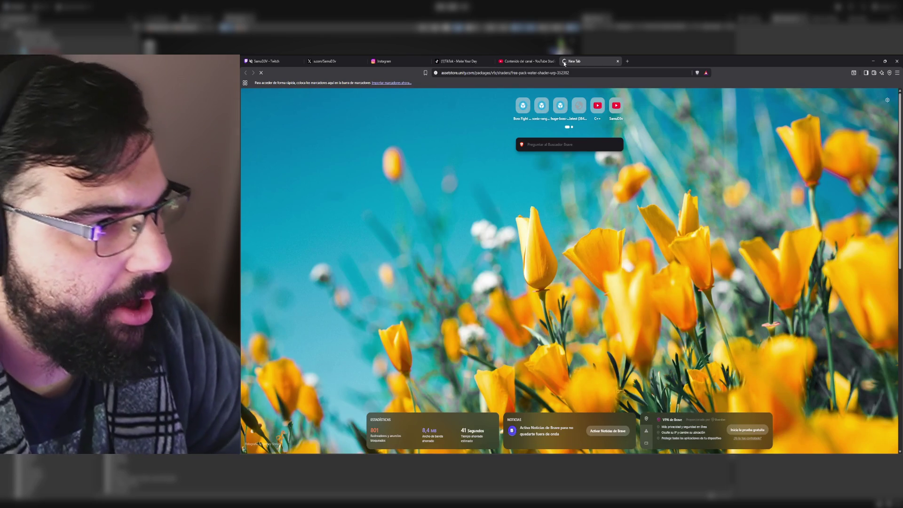
Step: Check the TikTok system notifications, then return to the Water Shader URP store page
click(451, 59)
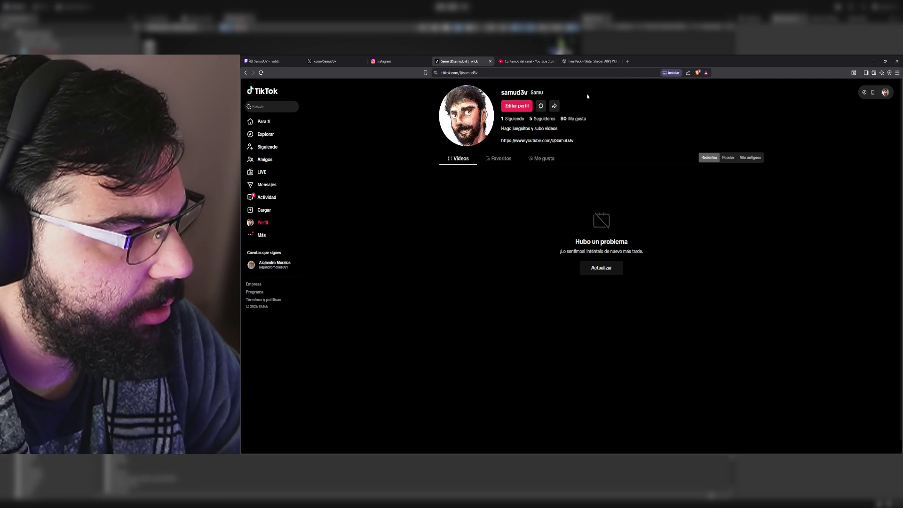
click(264, 197)
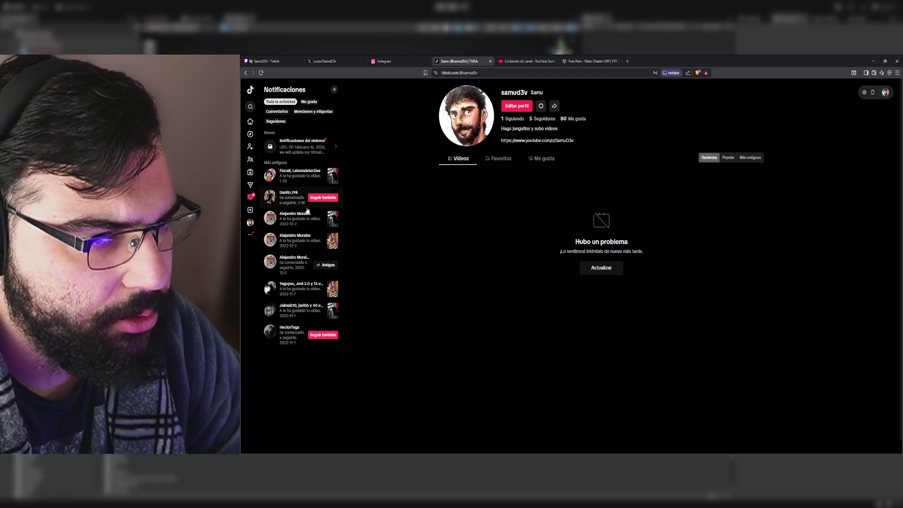
click(318, 148)
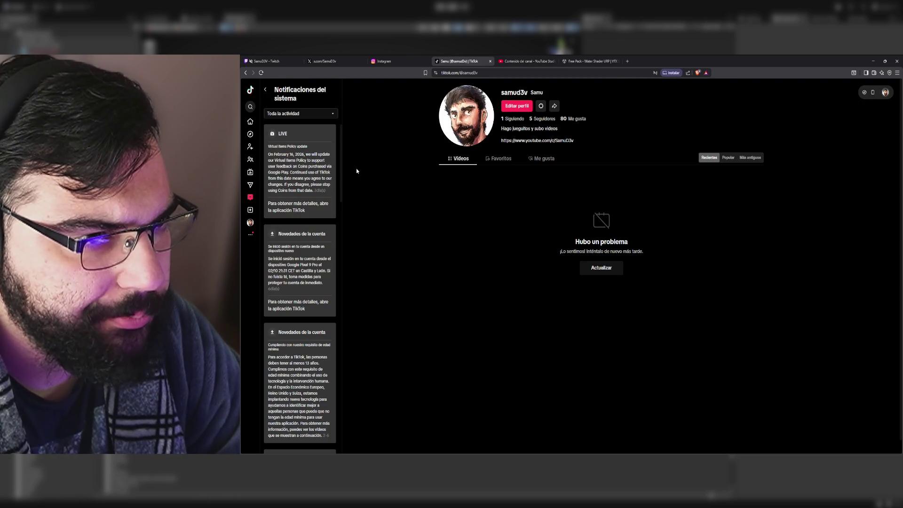
click(371, 207)
click(588, 61)
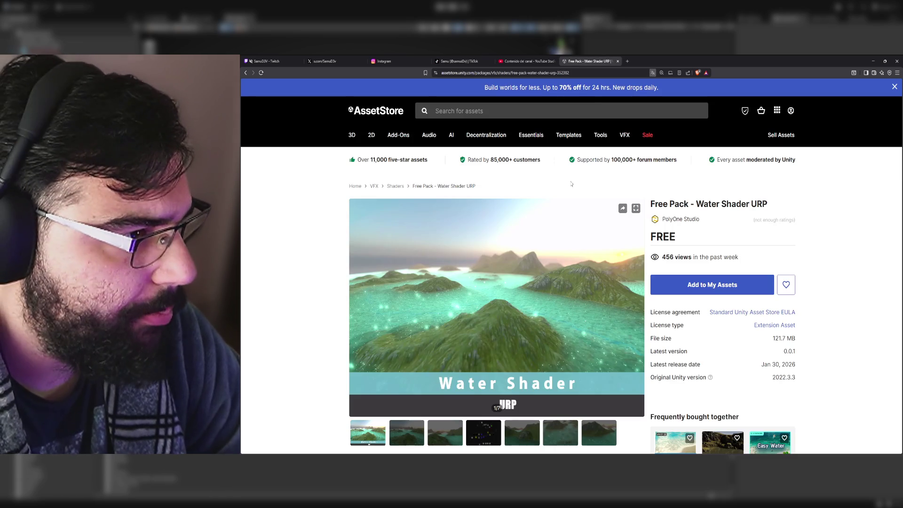
Step: Search the Asset Store for 'water urp' and filter the results to Free
click(472, 107)
text(w)
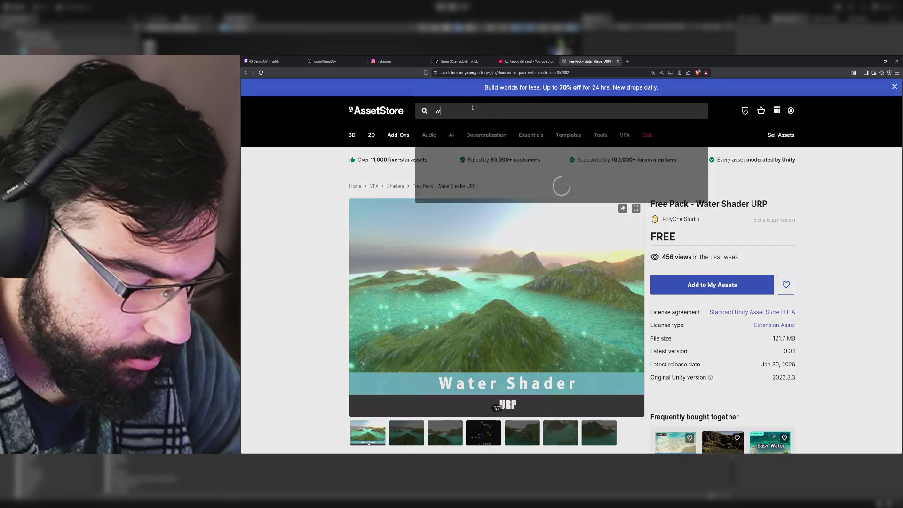
text(ater urp)
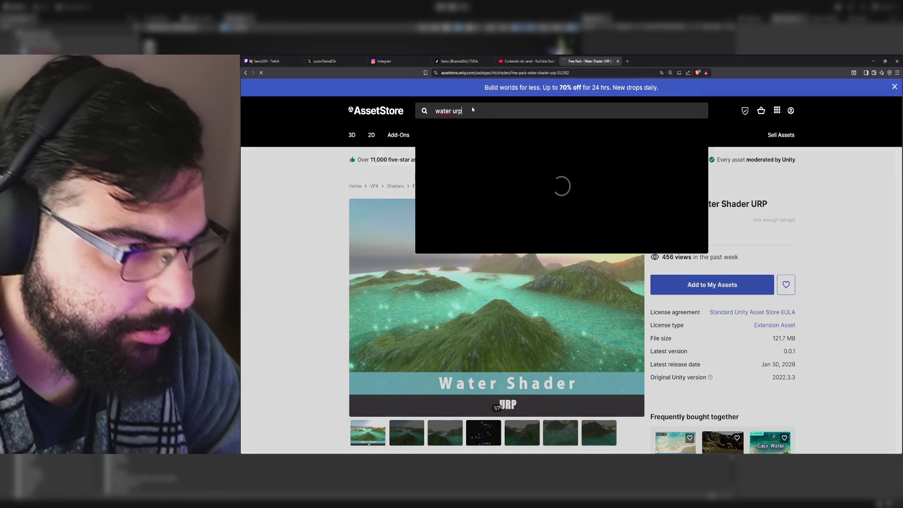
key(Return)
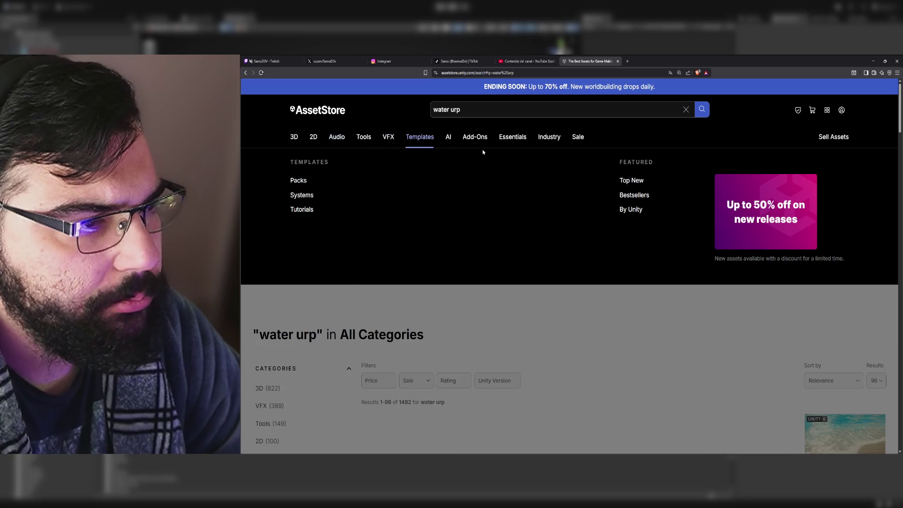
mouse_move(589, 146)
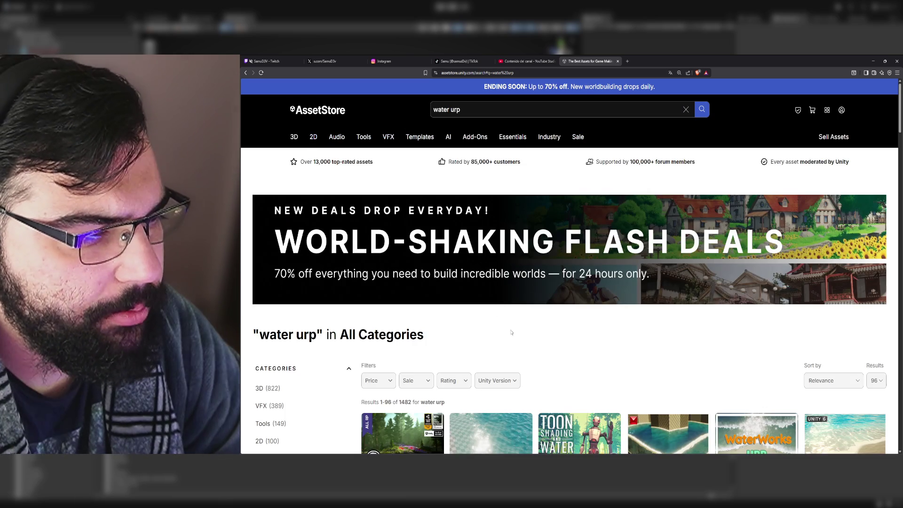
scroll(511, 333, down, 3)
click(378, 237)
click(375, 259)
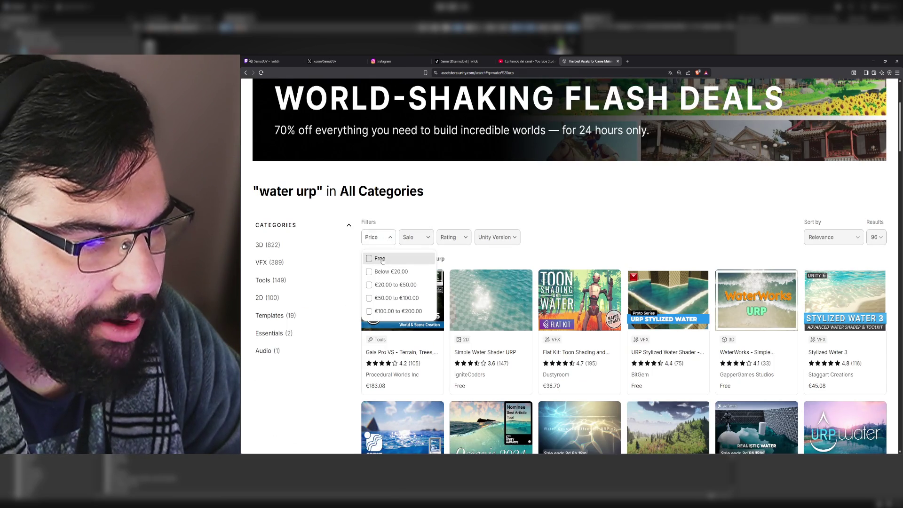
Step: Open the URP Stylized Water Shader result in a new tab and switch to it
scroll(541, 226, down, 3)
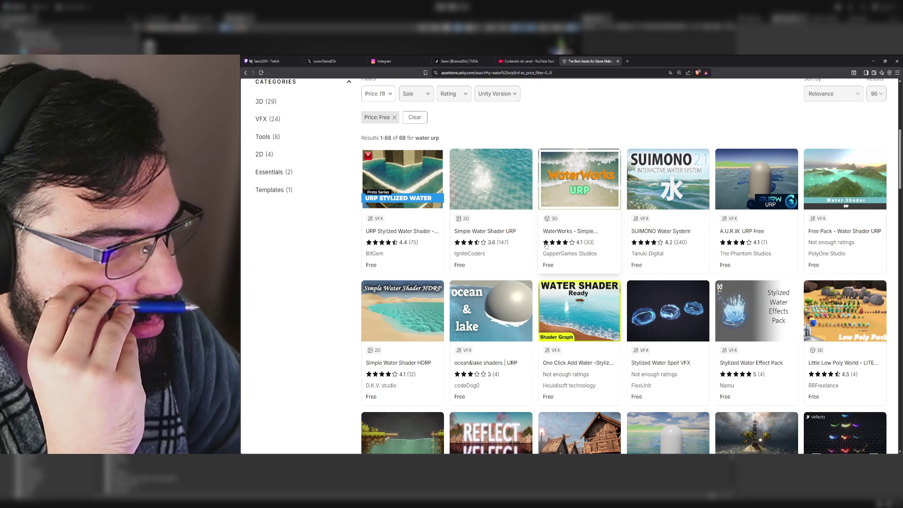
scroll(501, 203, down, 4)
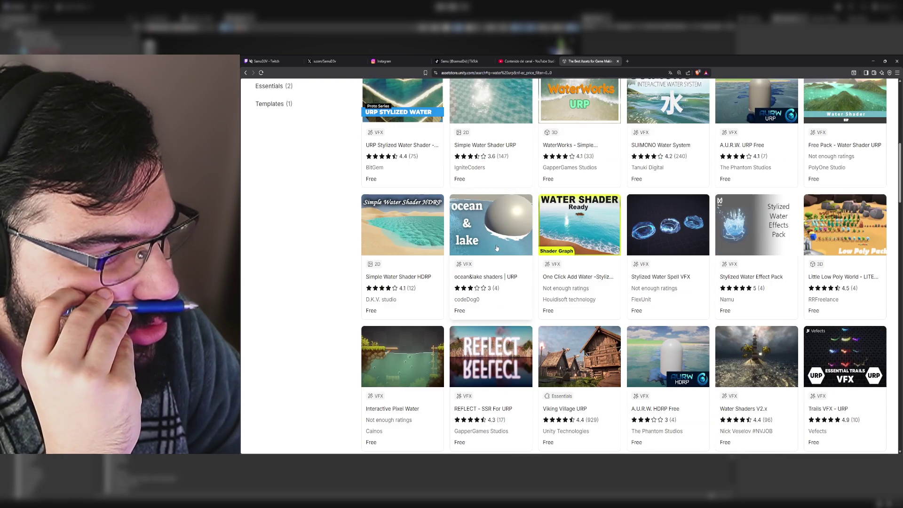
scroll(499, 244, down, 5)
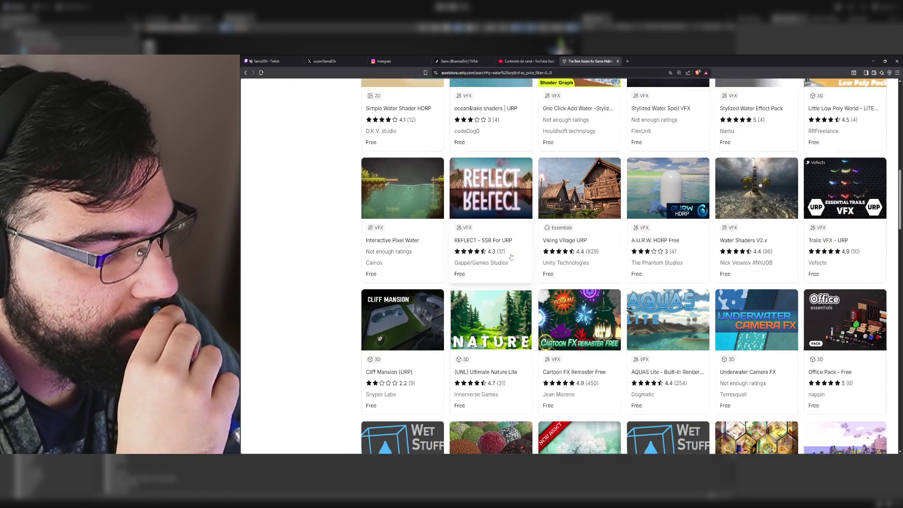
scroll(520, 259, down, 2)
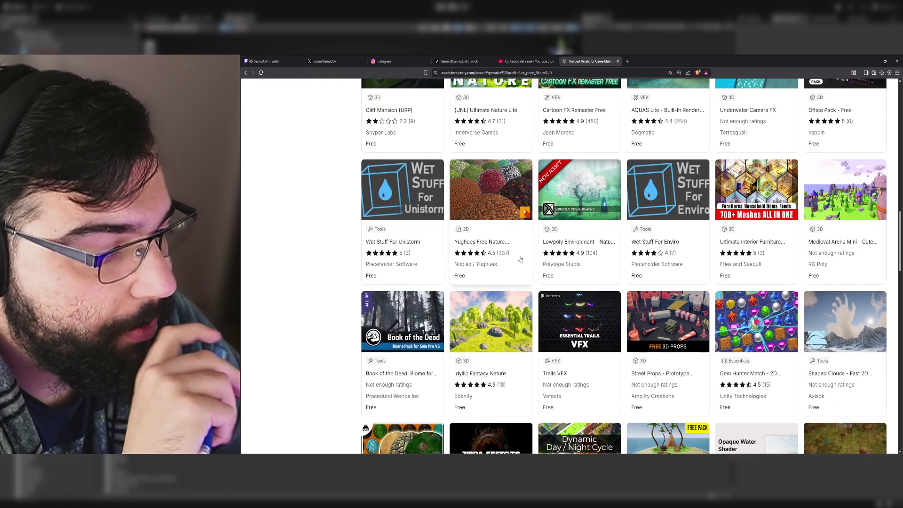
scroll(520, 259, up, 5)
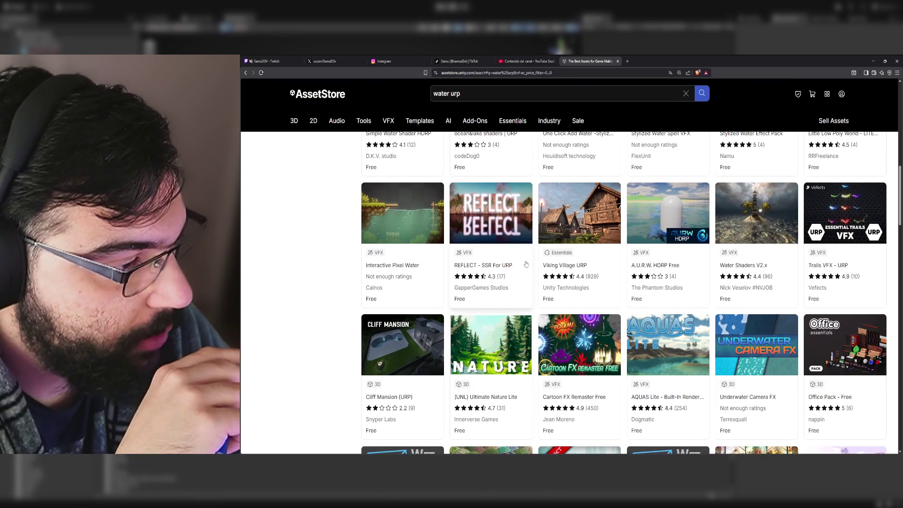
scroll(527, 264, up, 7)
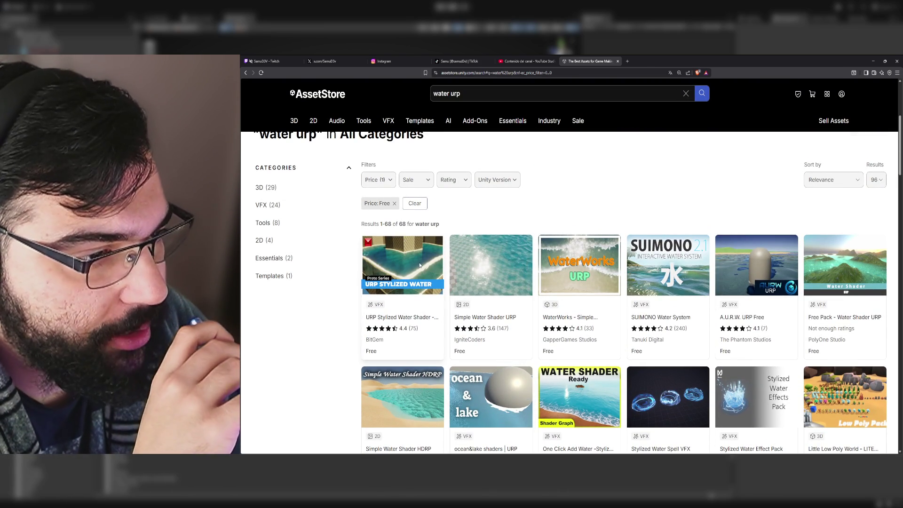
middle_click(420, 266)
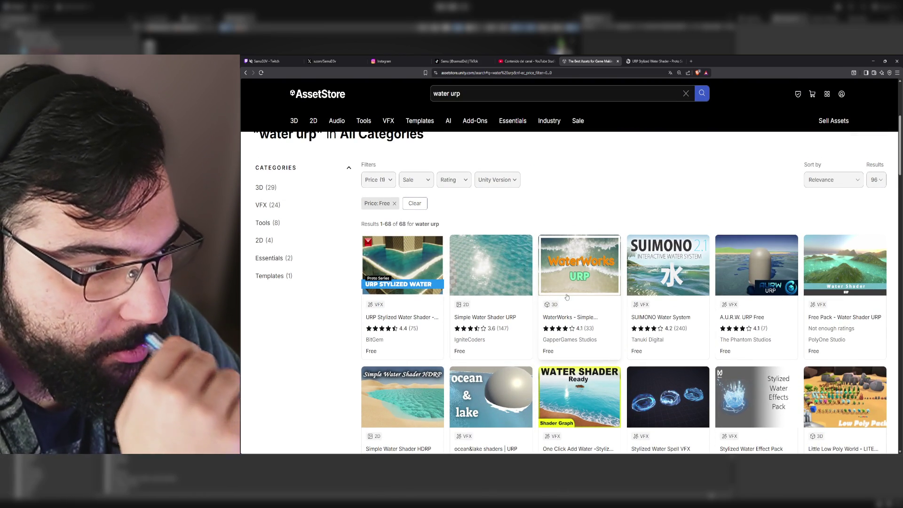
key(ctrl+Tab)
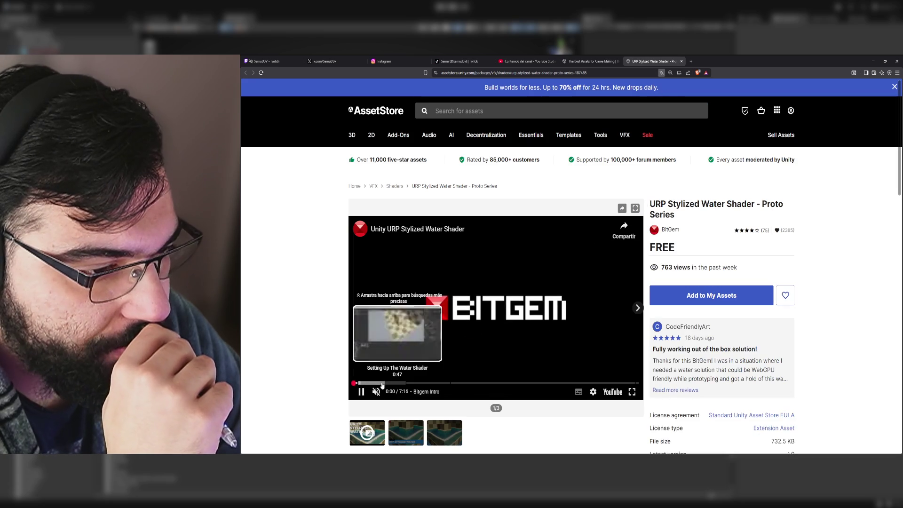
Step: Skip through the shader's preview video, then add the URP Stylized Water Shader to My Assets
click(377, 383)
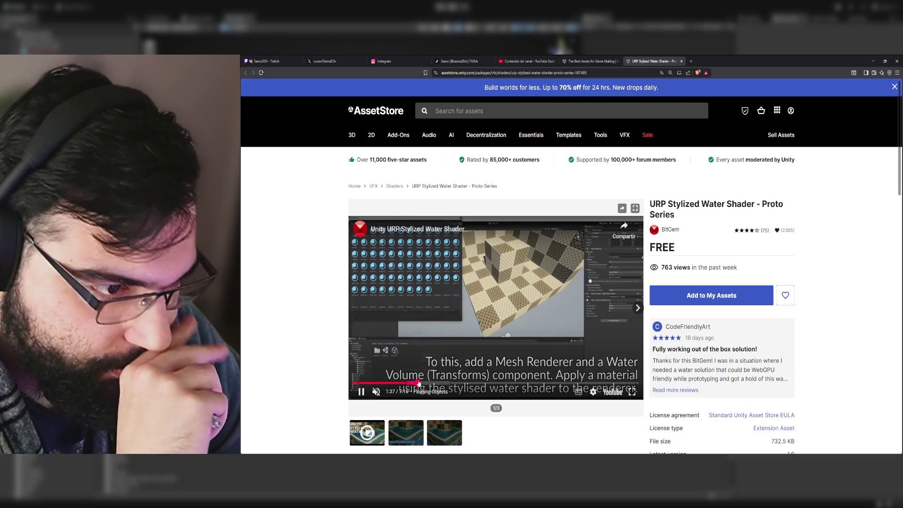
click(417, 384)
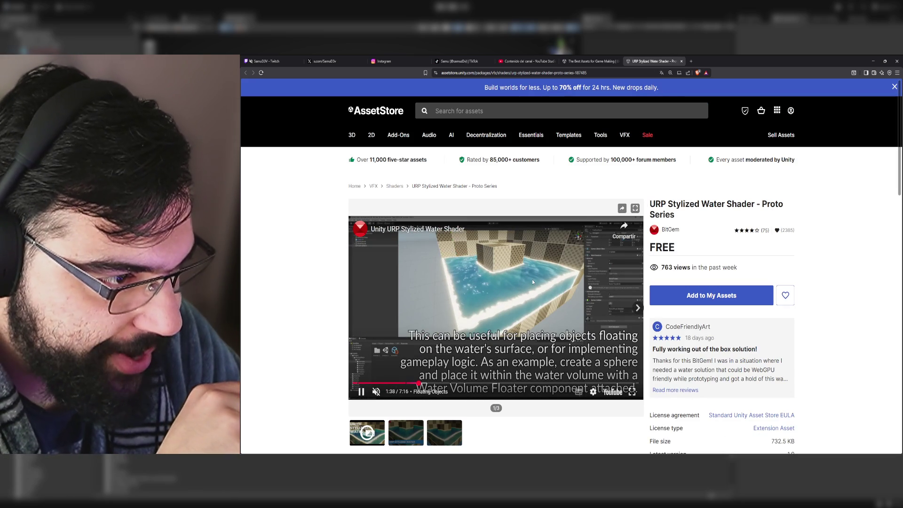
click(710, 295)
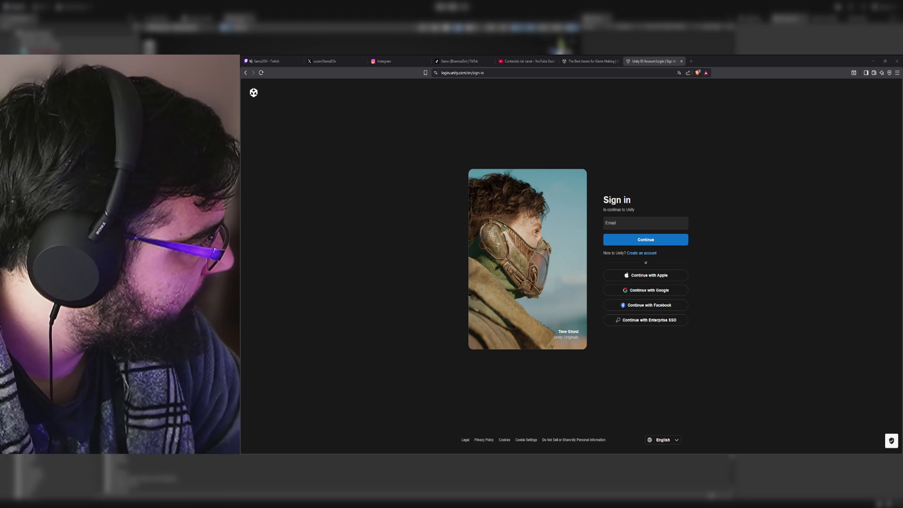
Step: Close the Unity ID sign-in and 'water urp' results tabs and minimize the browser
click(681, 61)
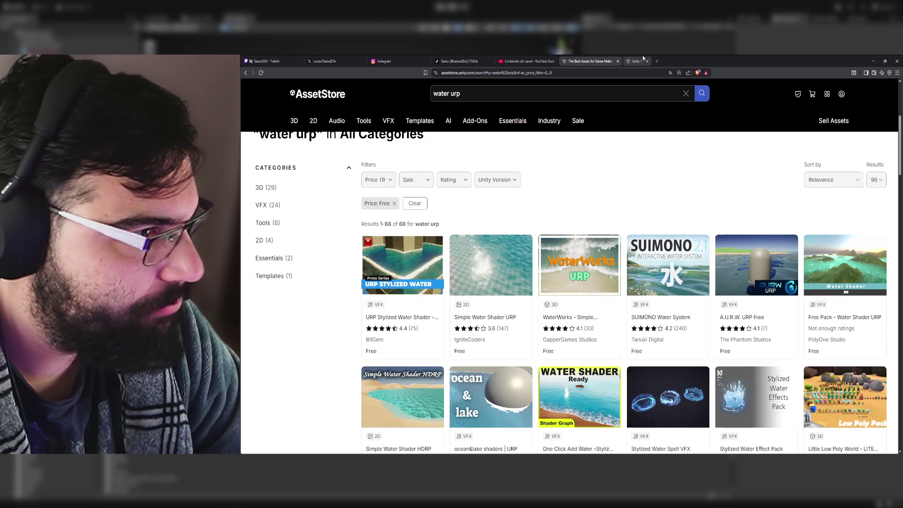
click(617, 61)
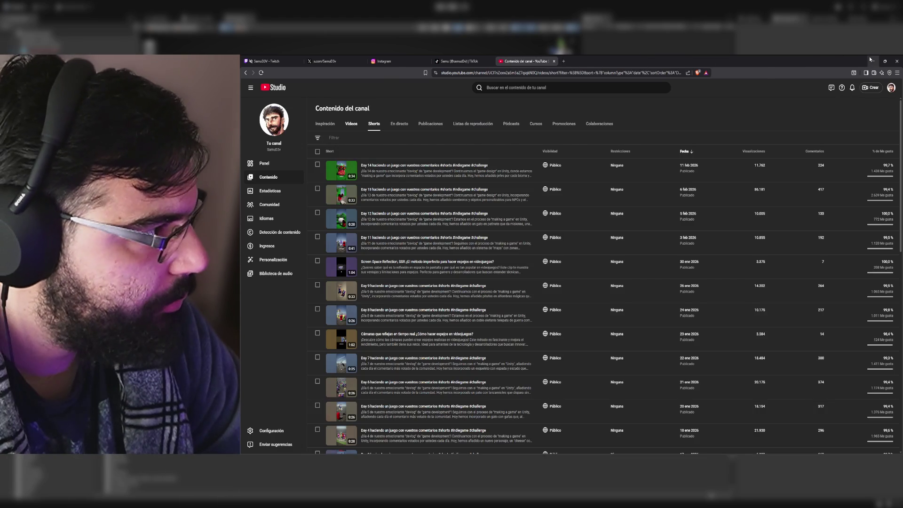
click(870, 60)
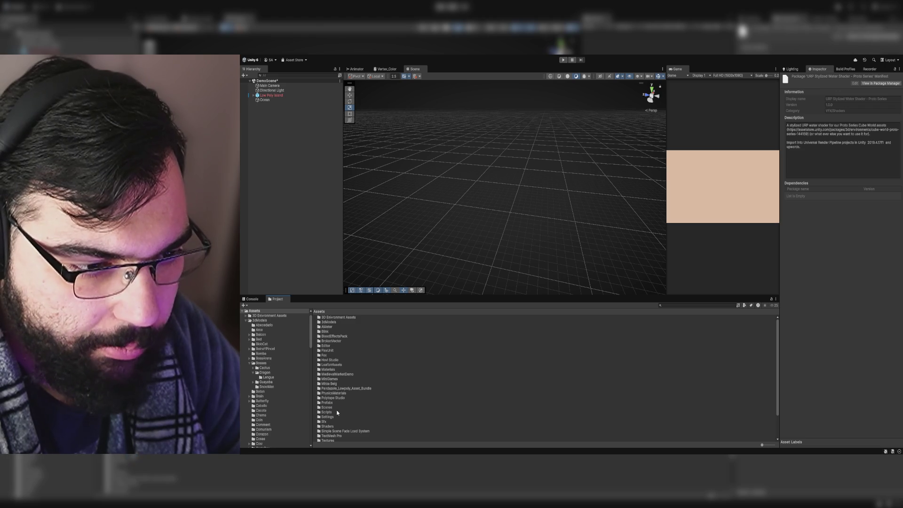
Step: Open the BossArena scene from Assets/Scenes, then browse Assets to view the water shader package details
double_click(332, 408)
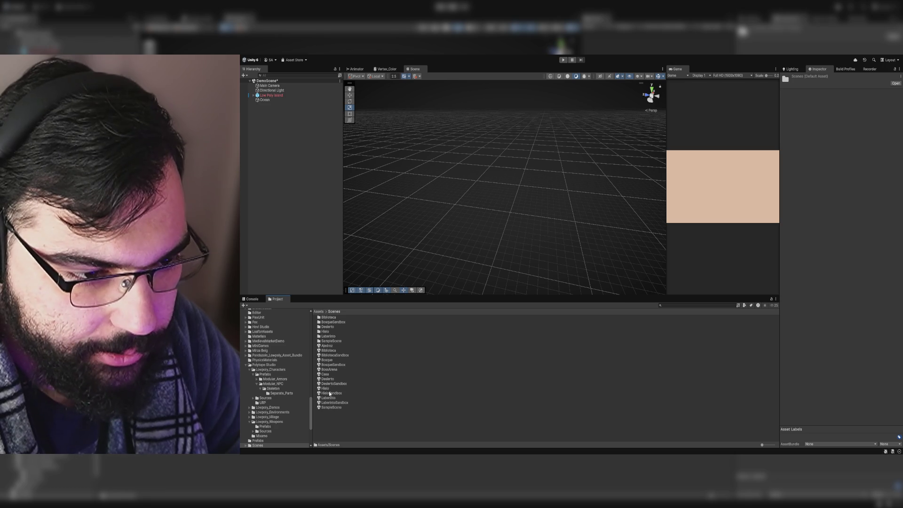
click(338, 370)
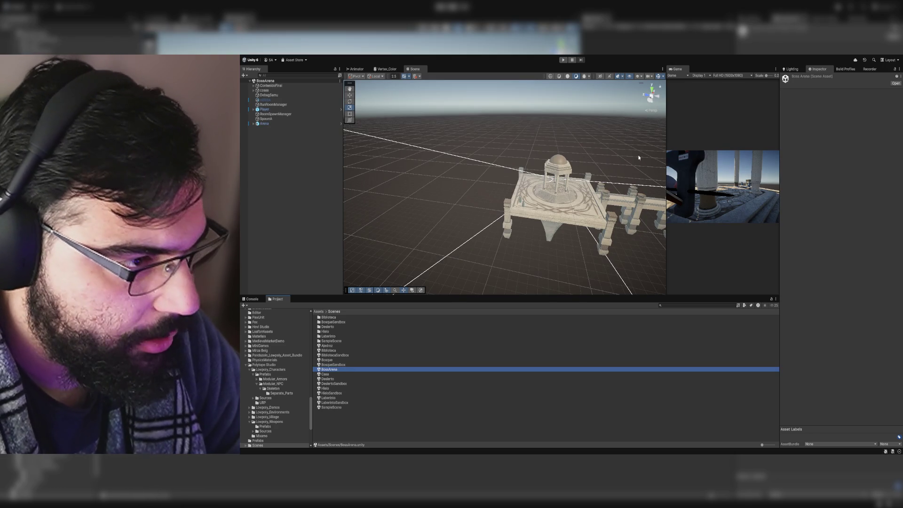
click(320, 312)
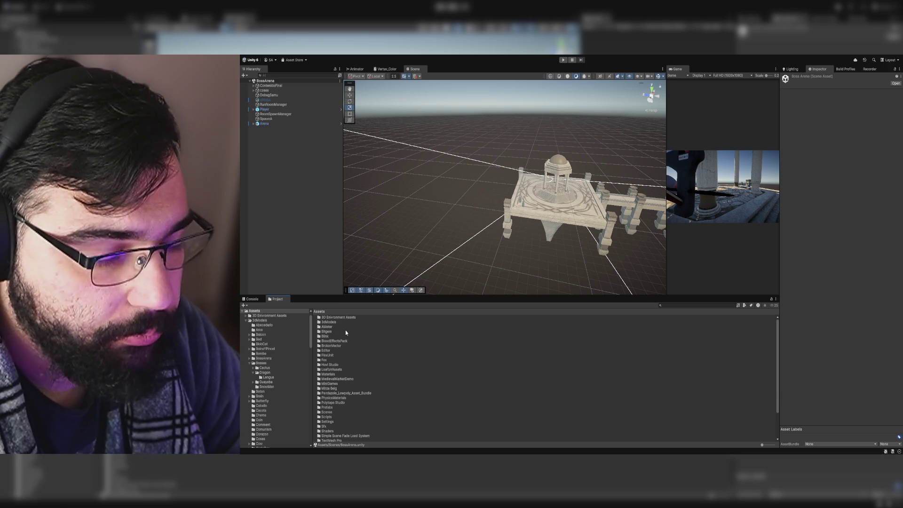
click(350, 394)
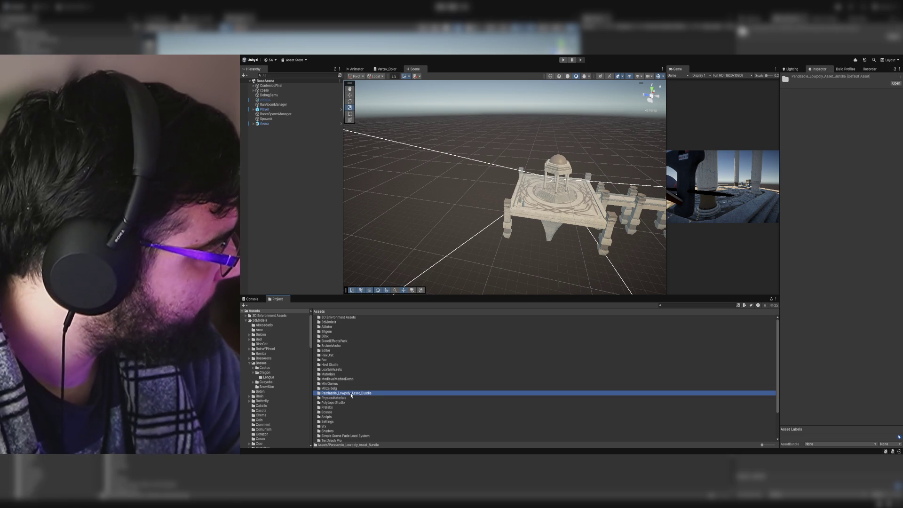
scroll(351, 384, down, 2)
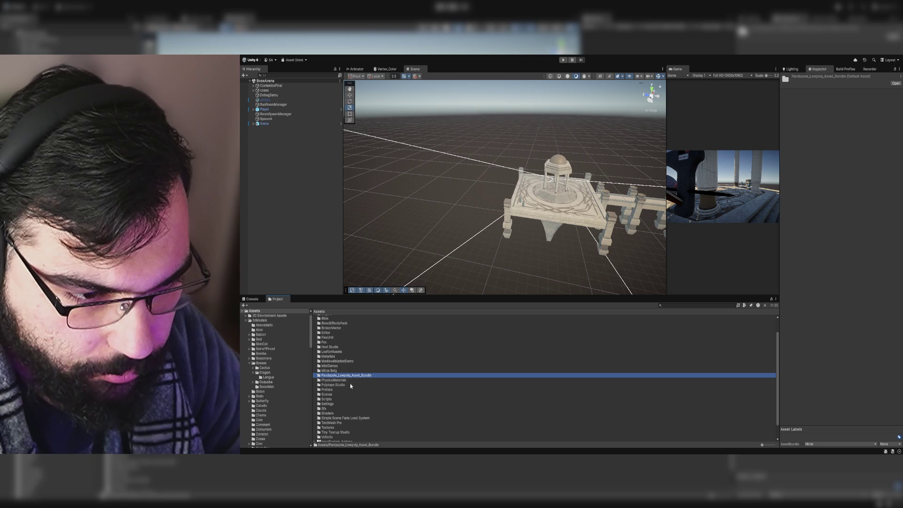
scroll(338, 394, down, 2)
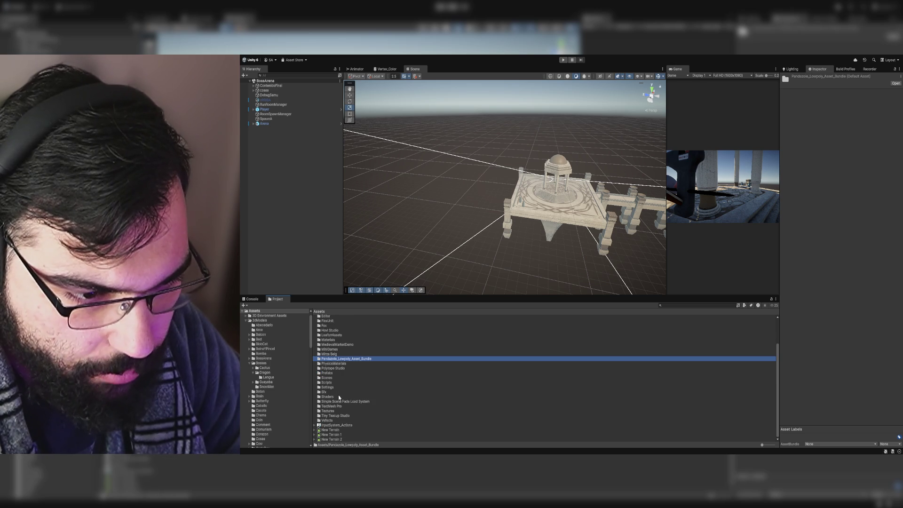
scroll(348, 408, up, 4)
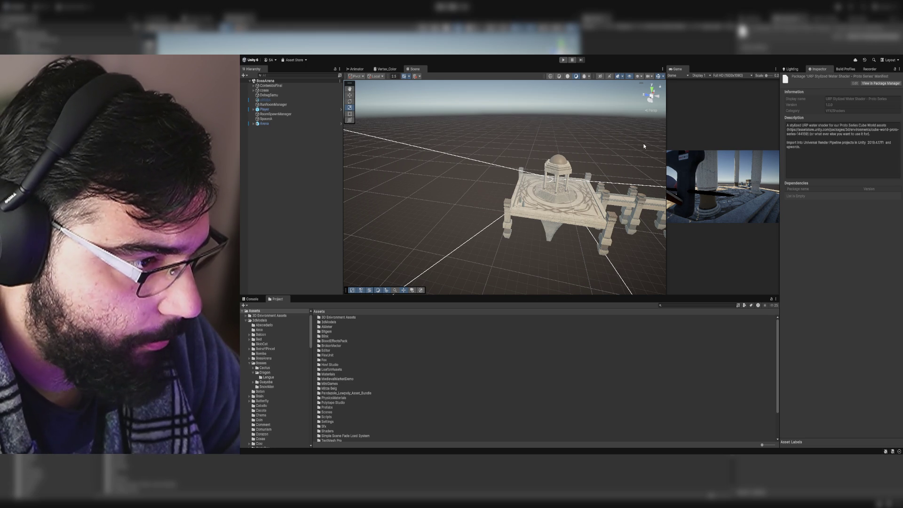
Step: Open Example-Scene-01 from Assets/Bitgem/StylisedWater/URP/Examples
double_click(341, 331)
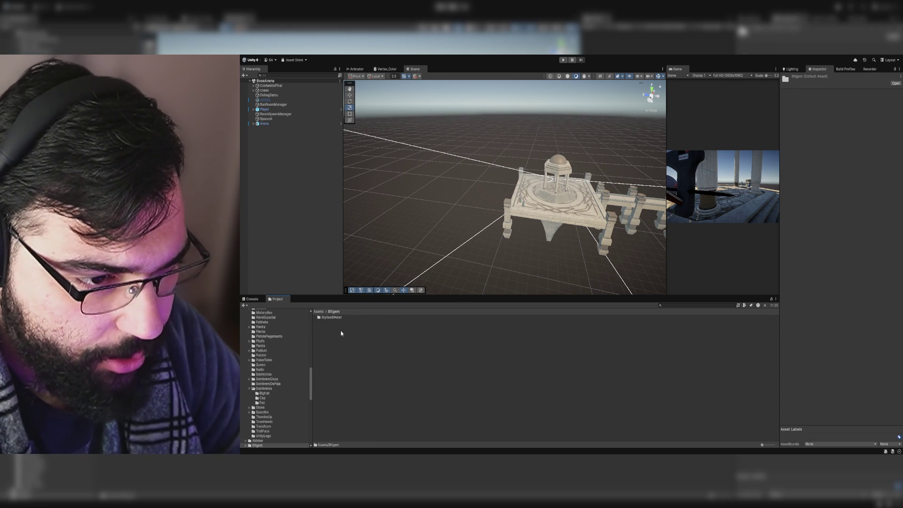
double_click(340, 318)
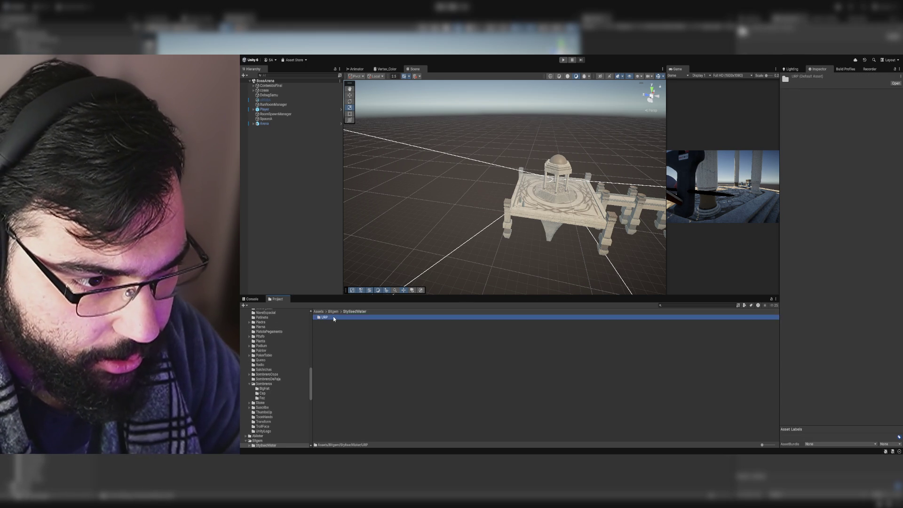
double_click(333, 317)
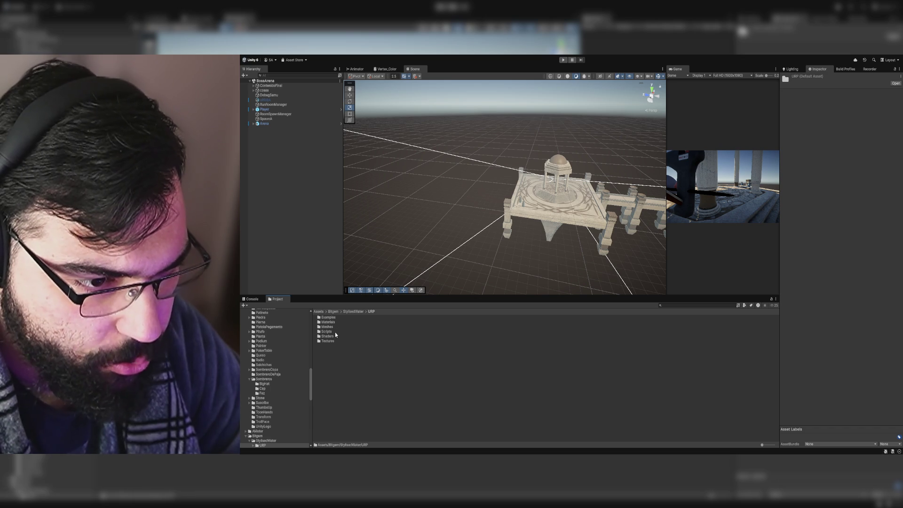
double_click(334, 318)
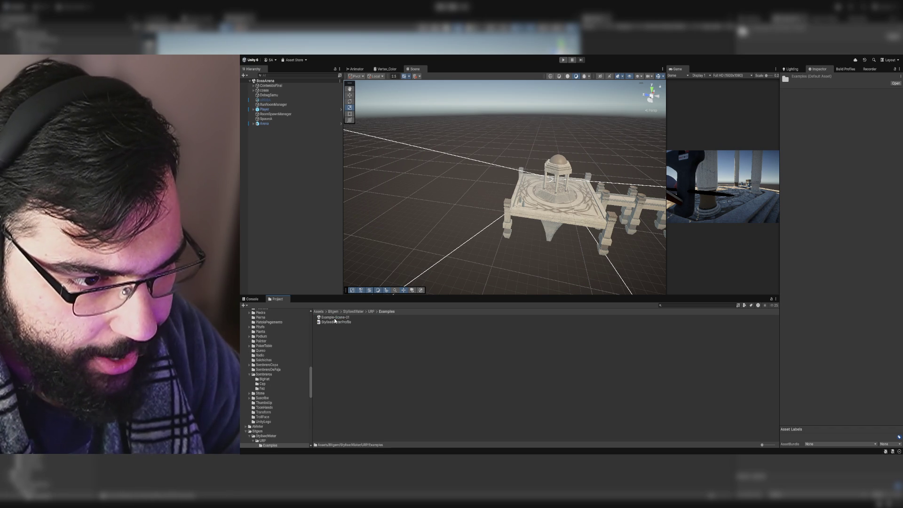
double_click(335, 317)
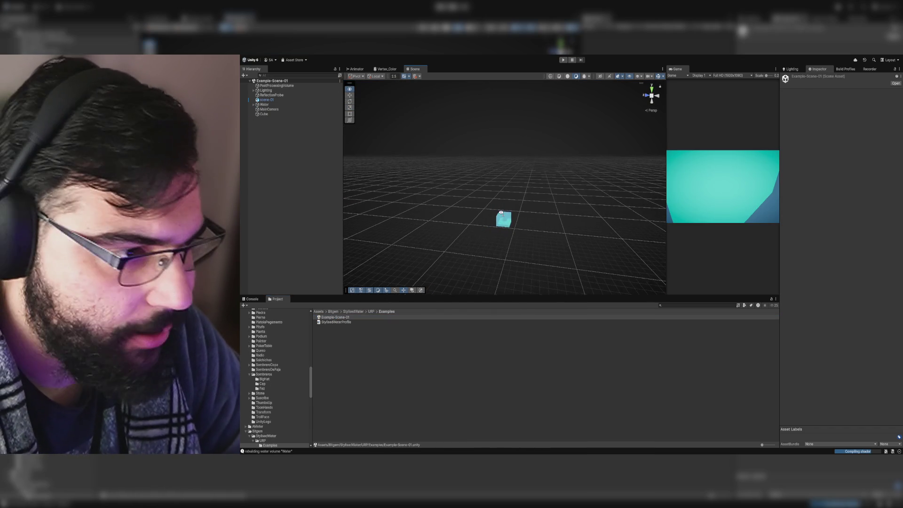
Step: Select the Water object, frame it with F, and orbit around the pool
scroll(502, 215, up, 3)
scroll(502, 215, up, 10)
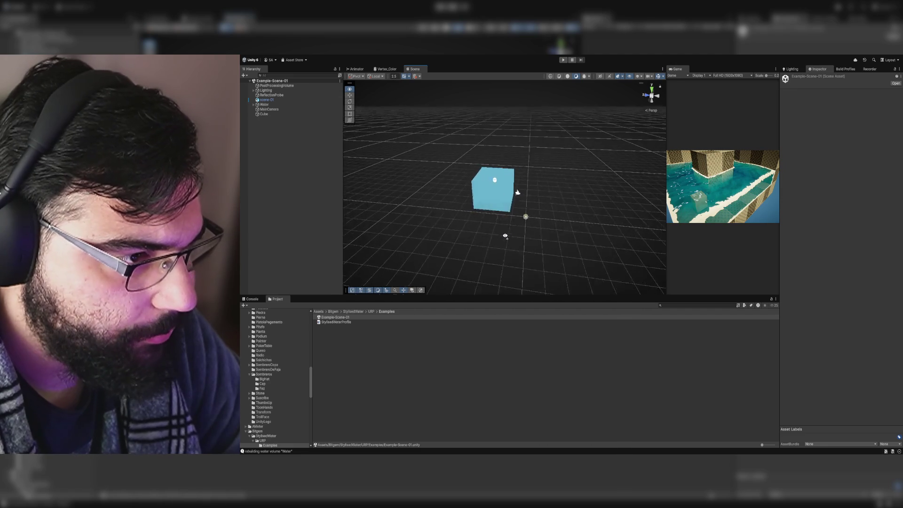
scroll(532, 231, up, 5)
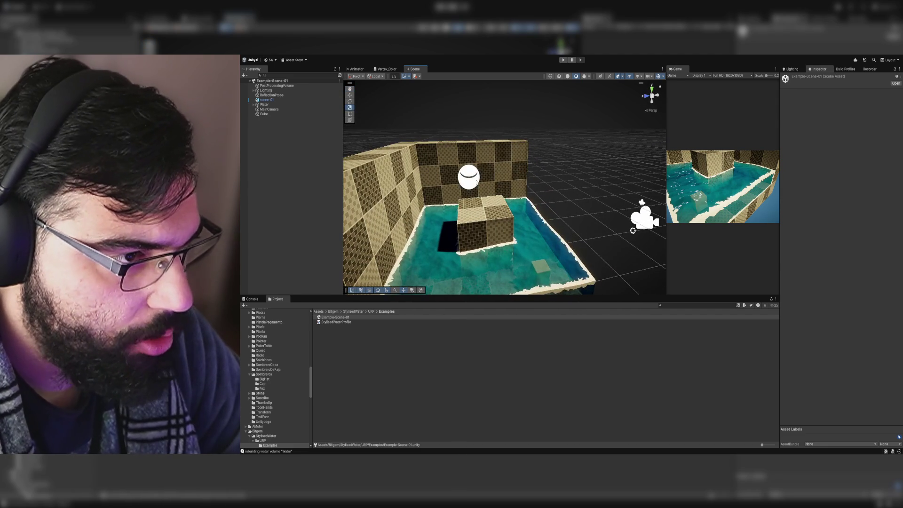
click(535, 228)
click(540, 231)
key(f)
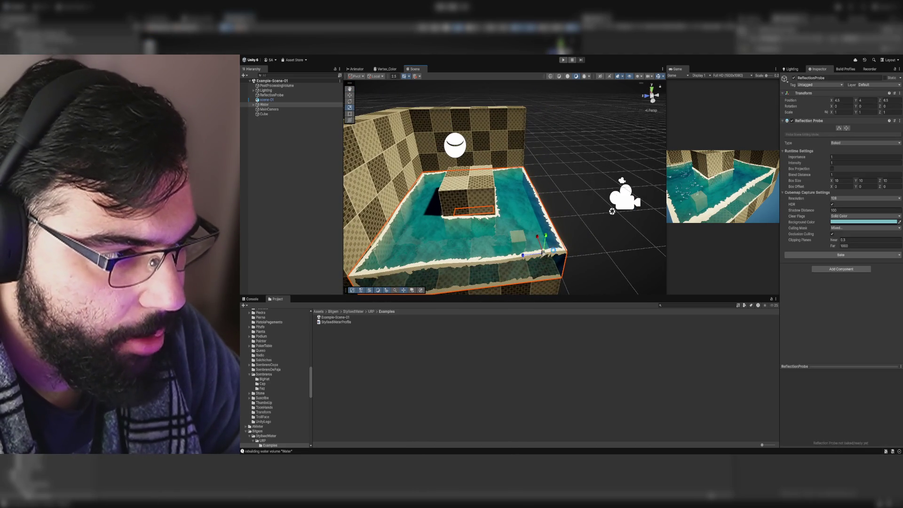
drag(540, 207, 520, 226)
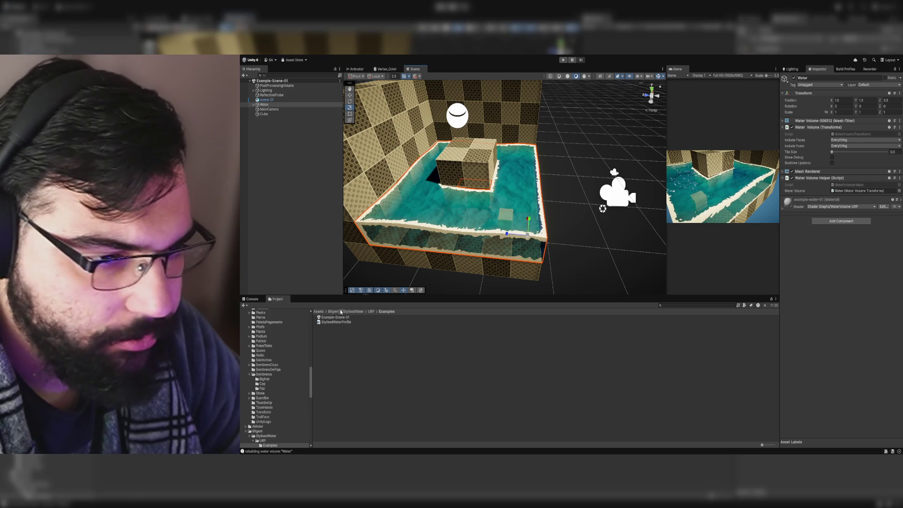
Step: Reopen the BossArena scene from Assets/Scenes
click(322, 312)
scroll(347, 388, down, 3)
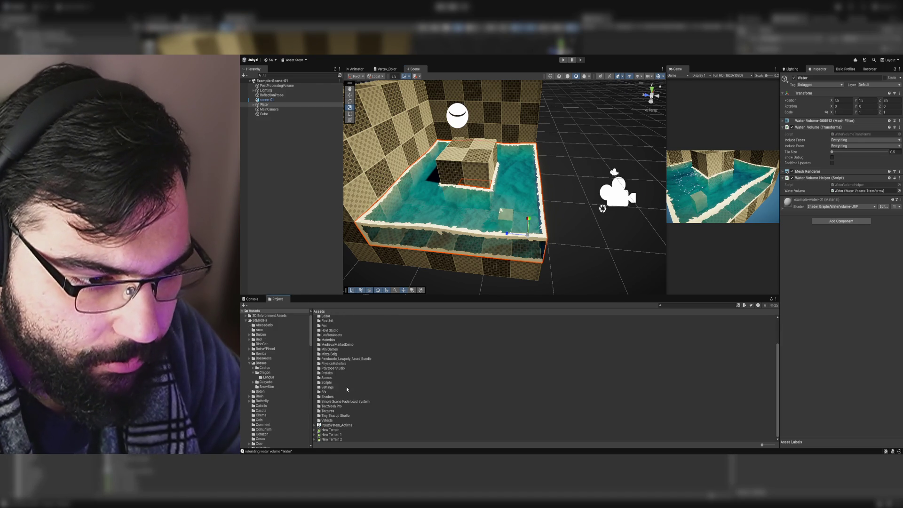
double_click(329, 377)
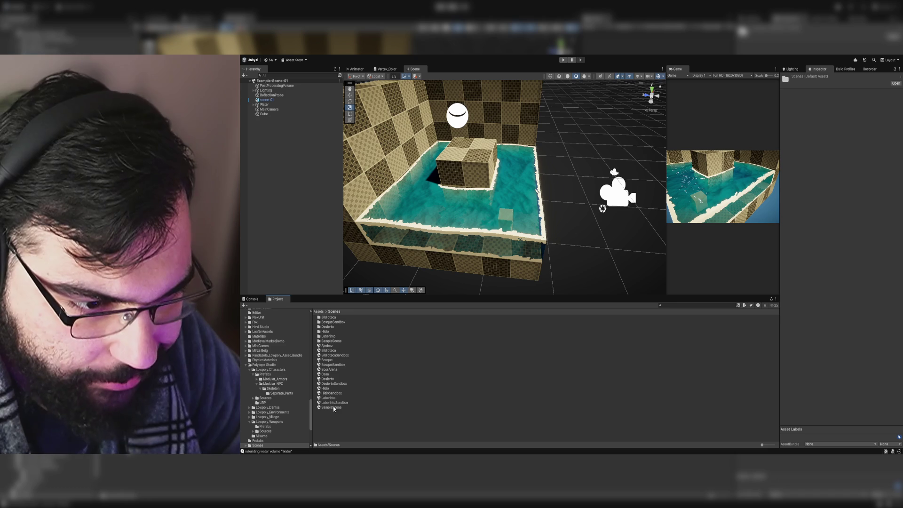
double_click(329, 369)
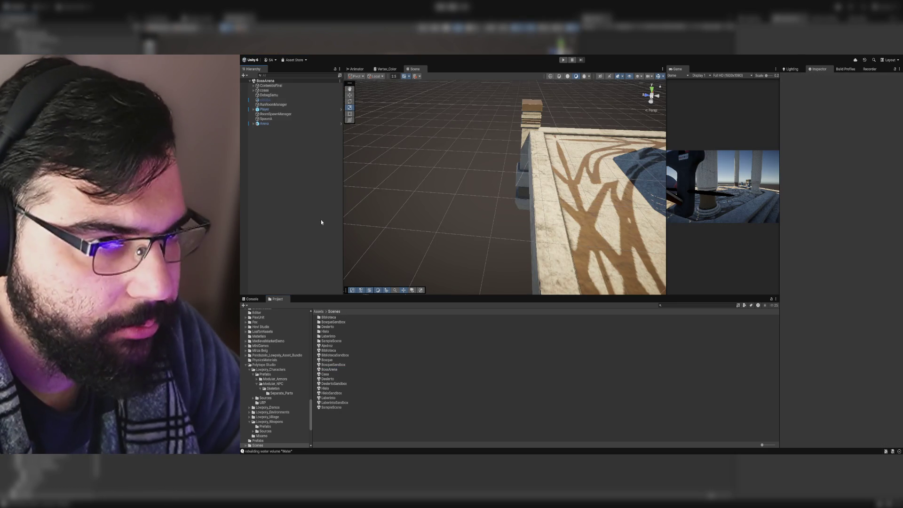